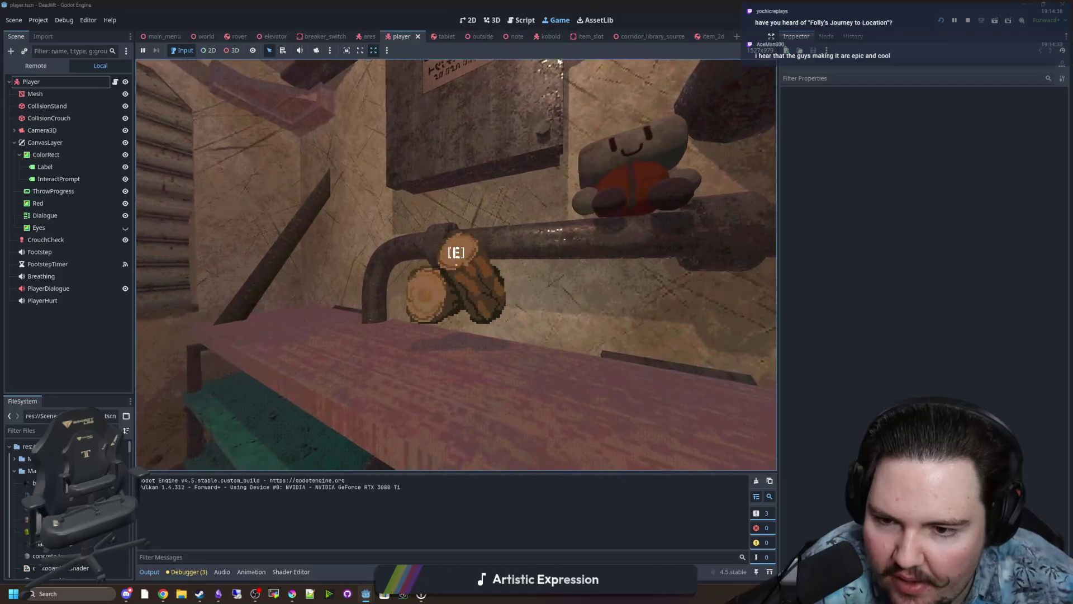
View the rover cameras on the tablet and switch the feed to another rover.
key(e)
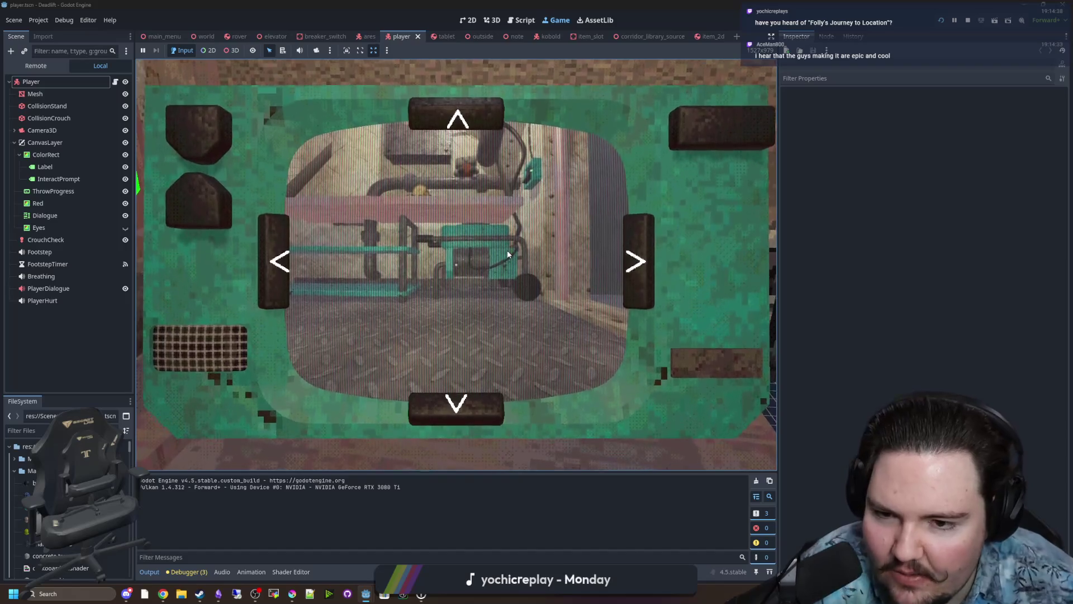
key(e)
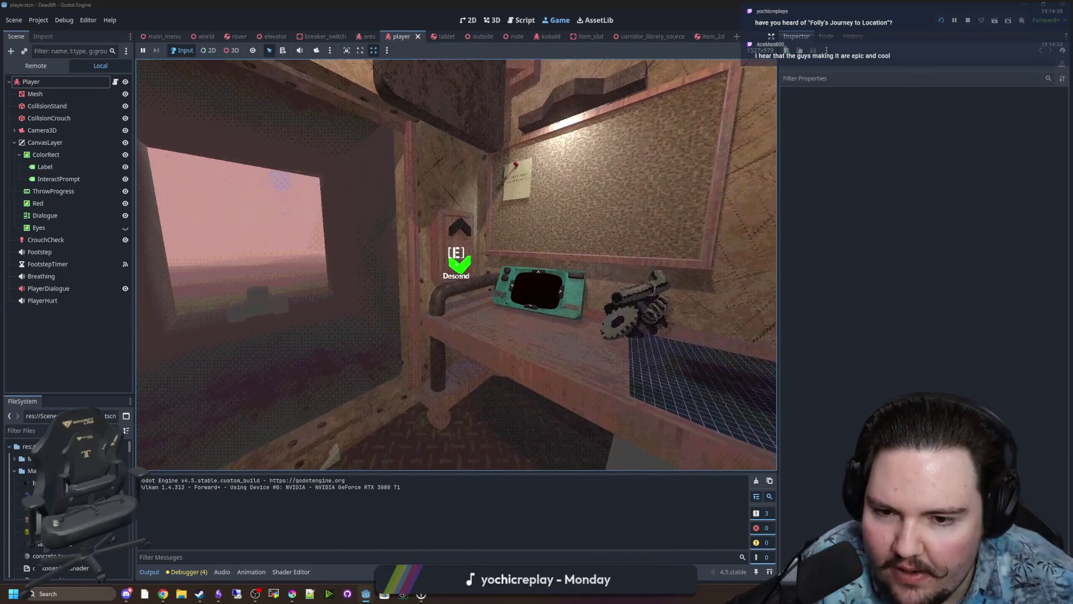
key(e)
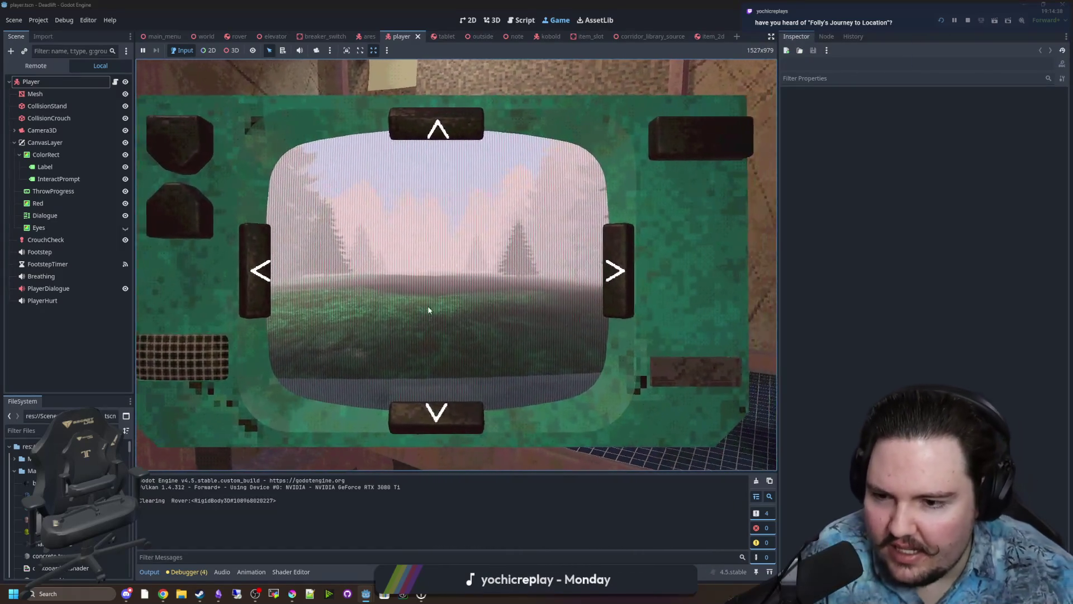
key(e)
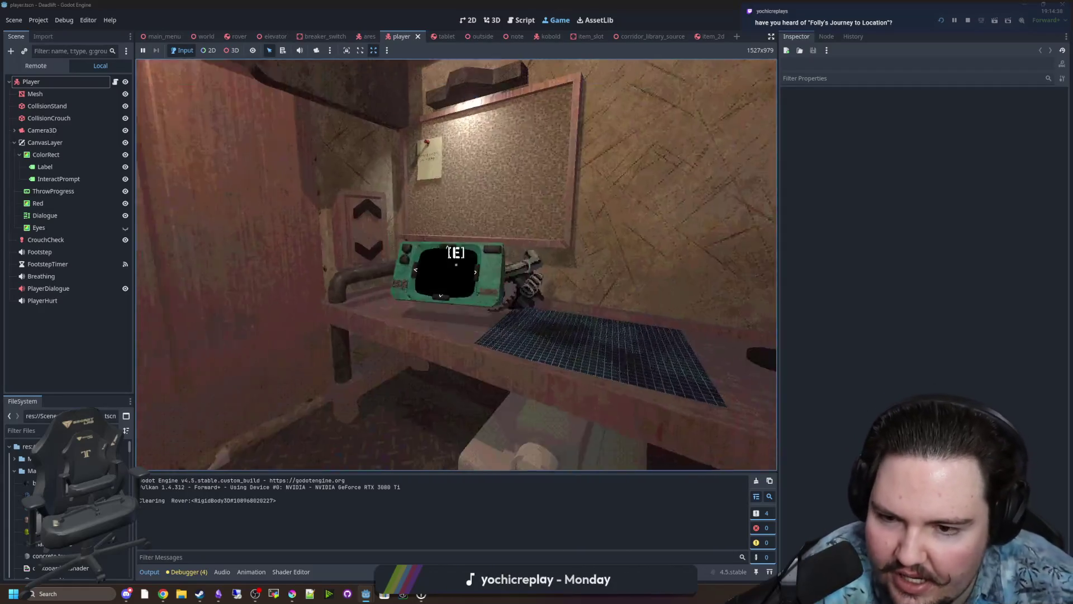
key(e)
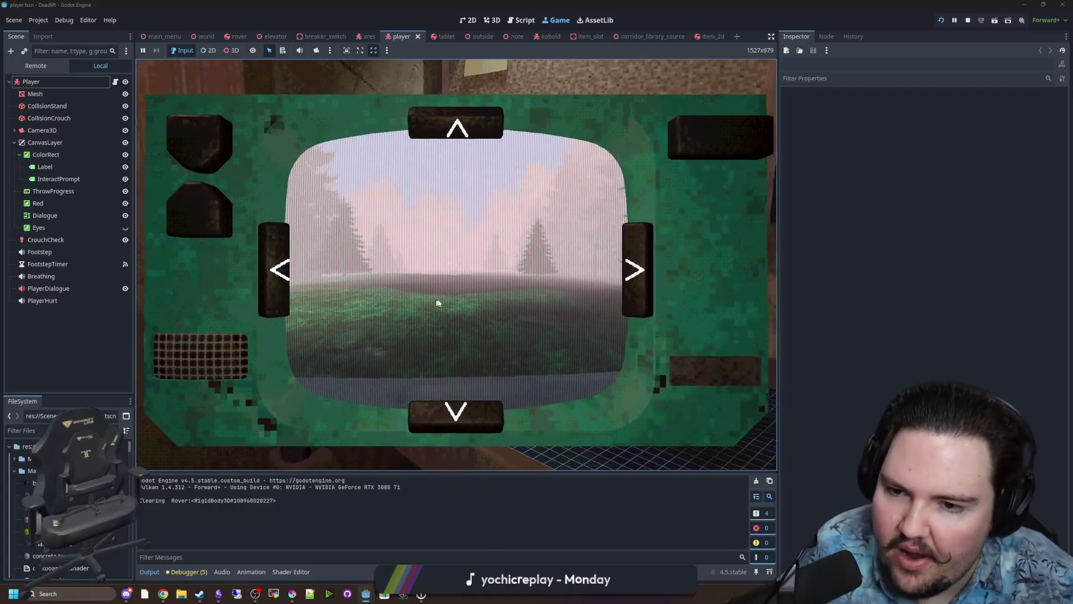
click(204, 211)
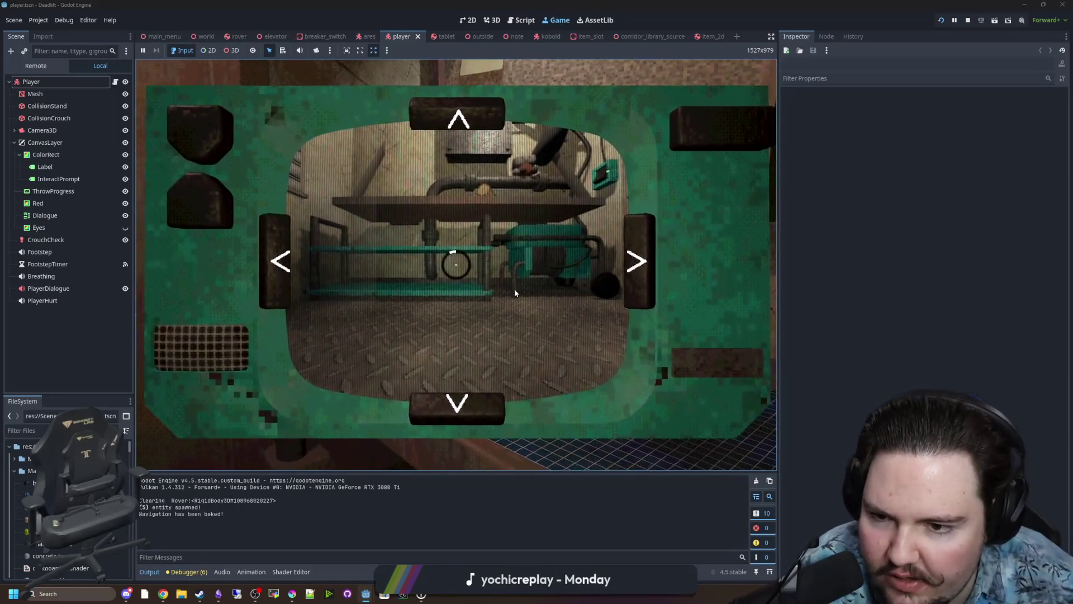
Walk the dark corridor to the workbench with the flashlight on, then pause the game.
key(Tab)
key(w)
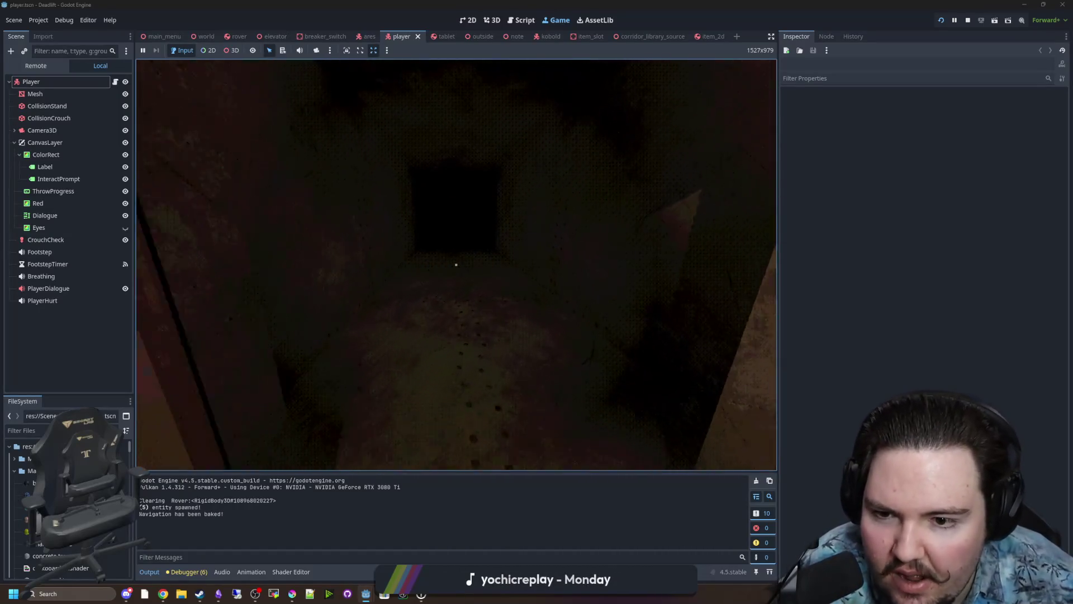
key(f)
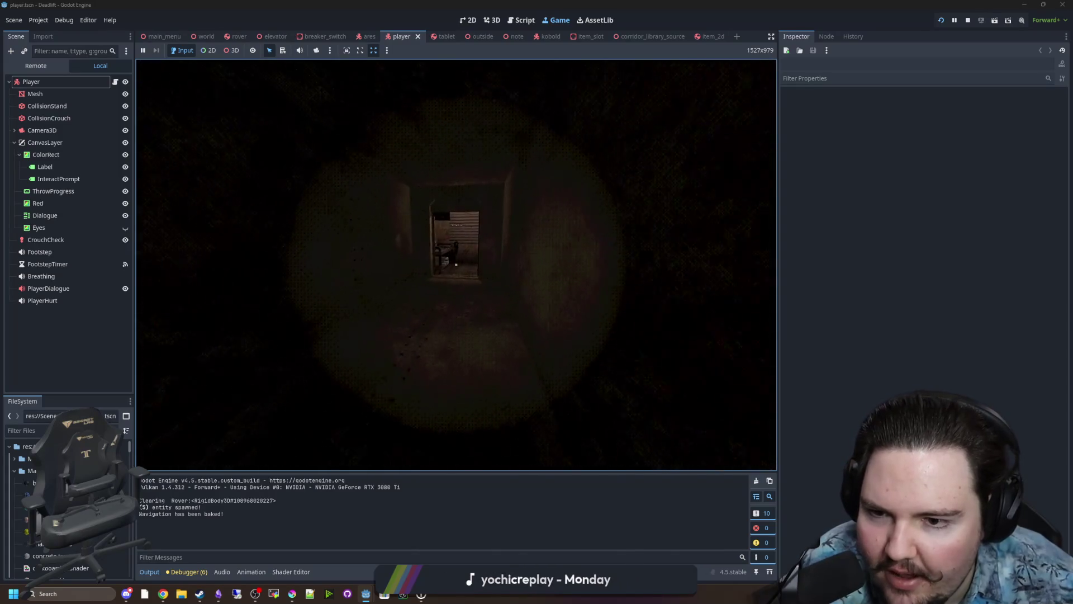
key(w)
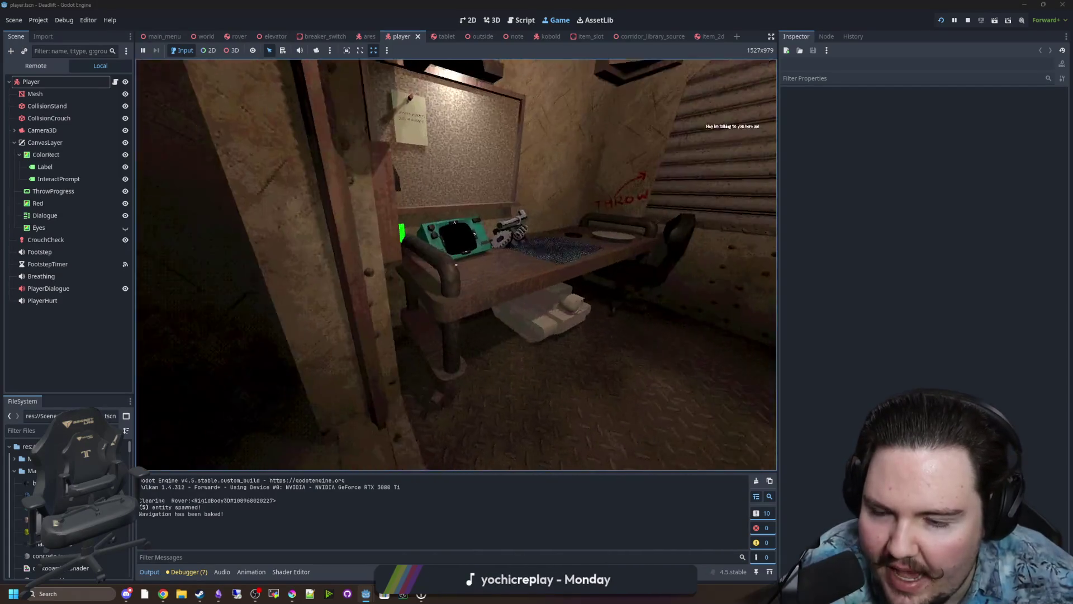
key(w)
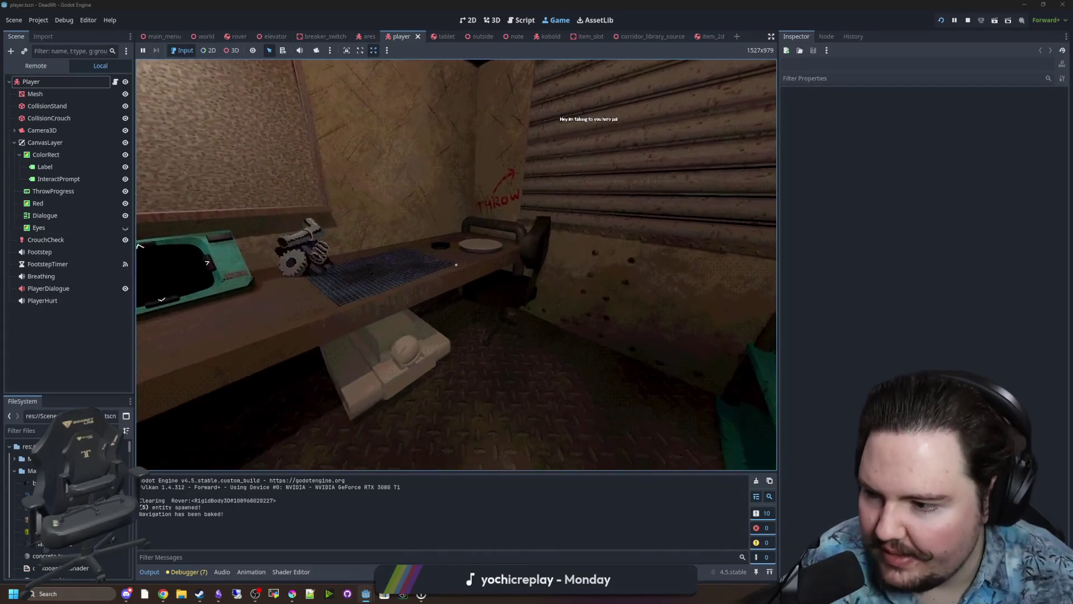
key(w)
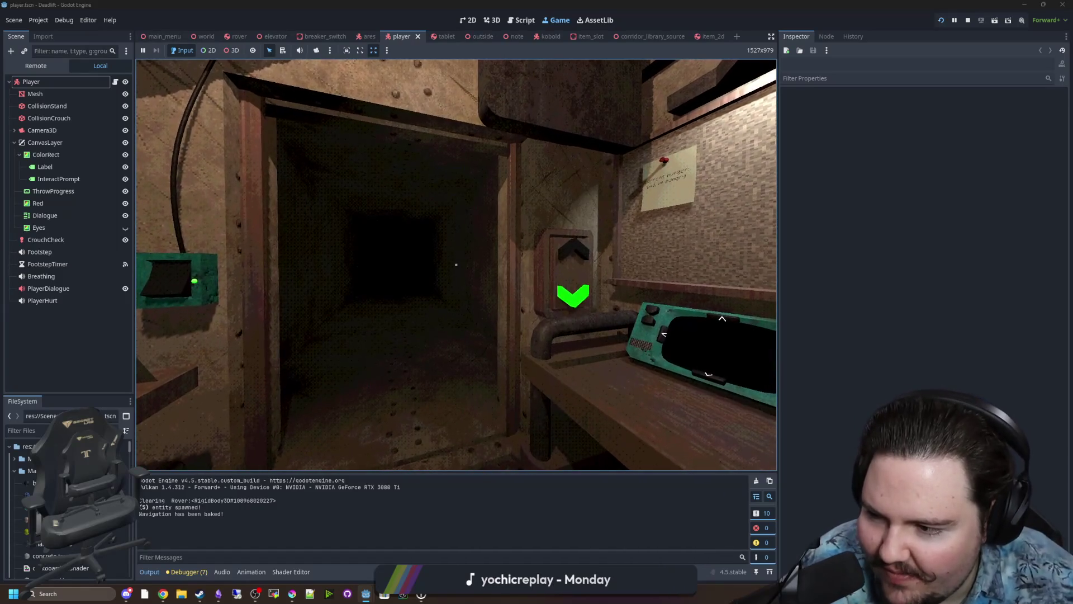
key(super)
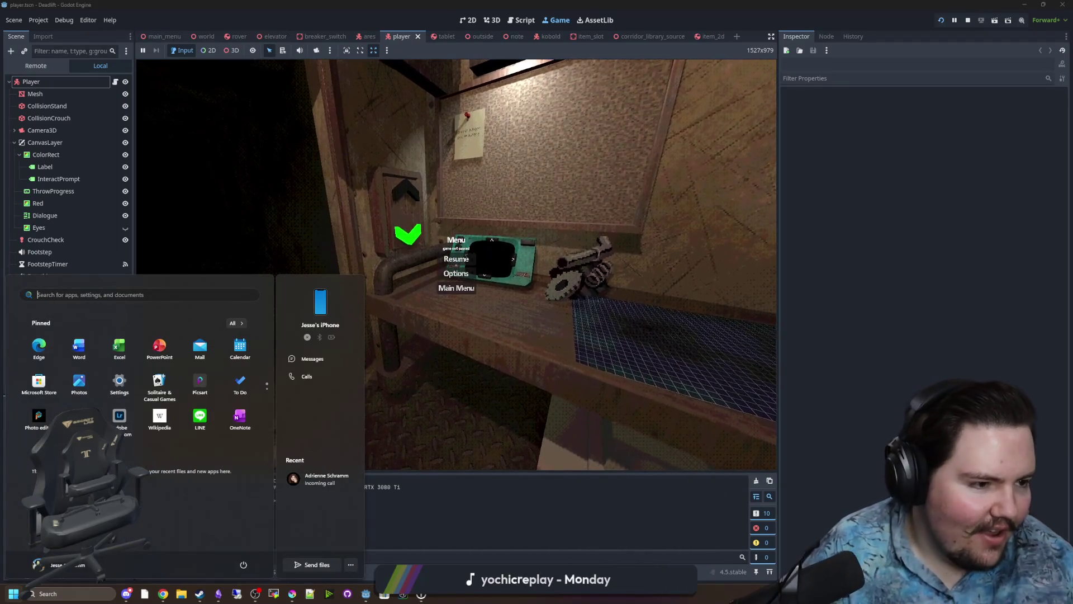
key(Escape)
text(folly)
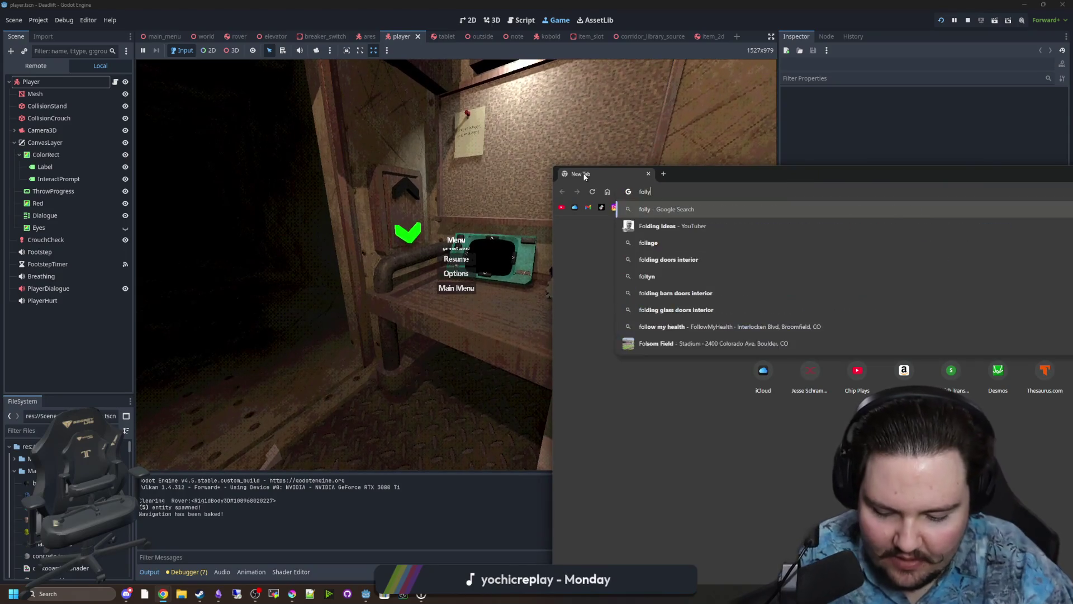
text(s journey to location)
key(Return)
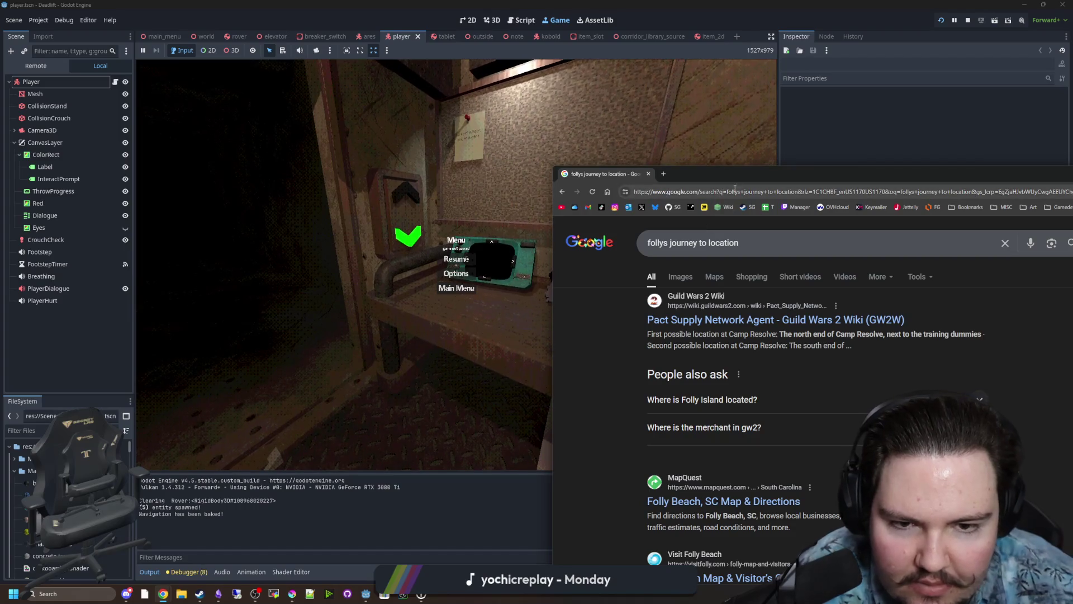
drag(699, 174, 428, 114)
scroll(513, 301, down, 4)
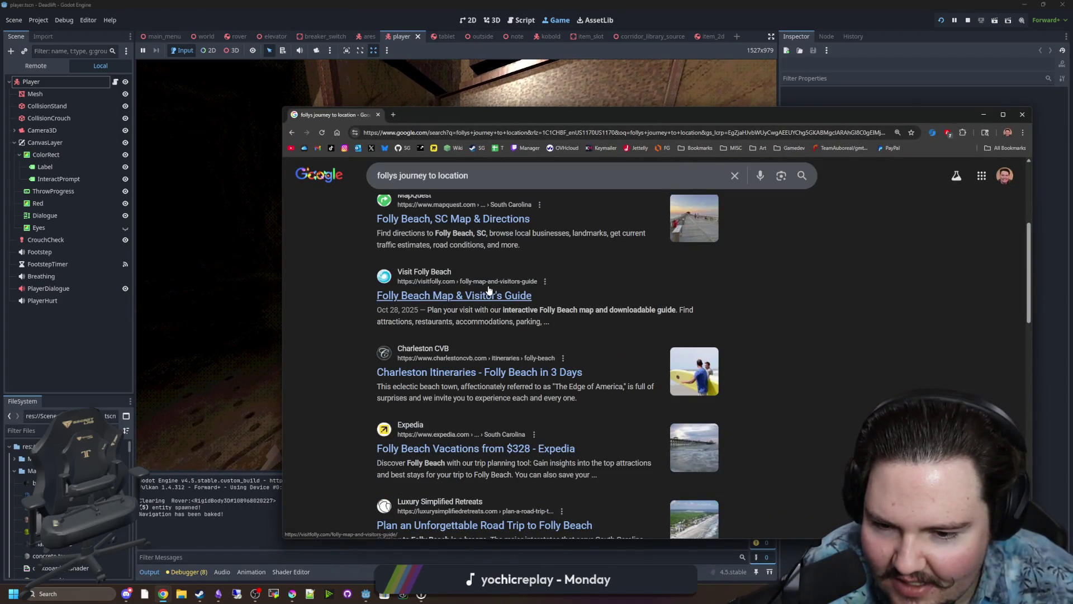
scroll(491, 282, up, 4)
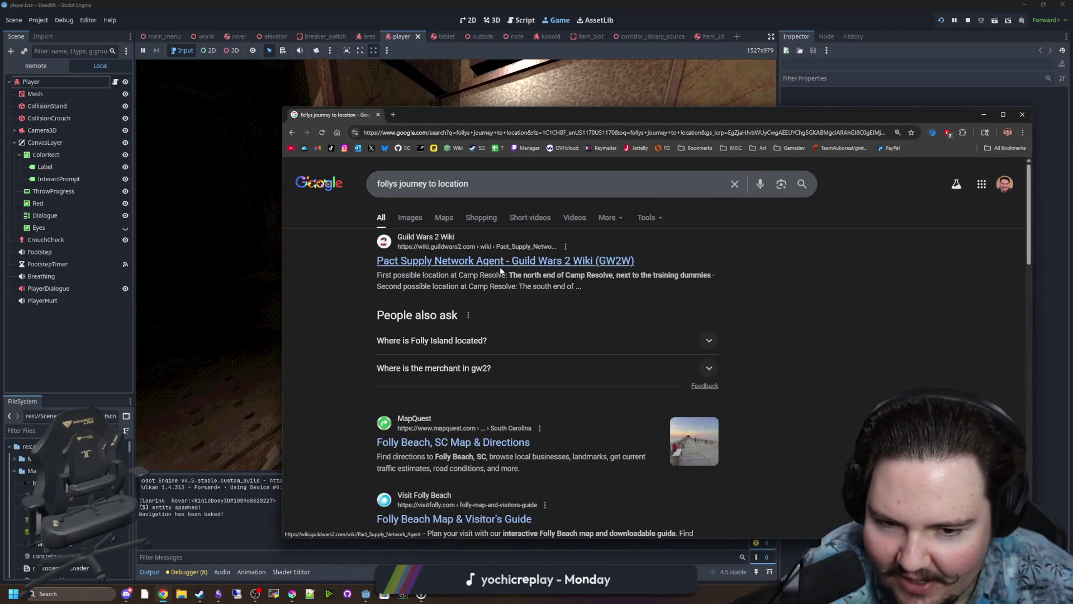
click(379, 114)
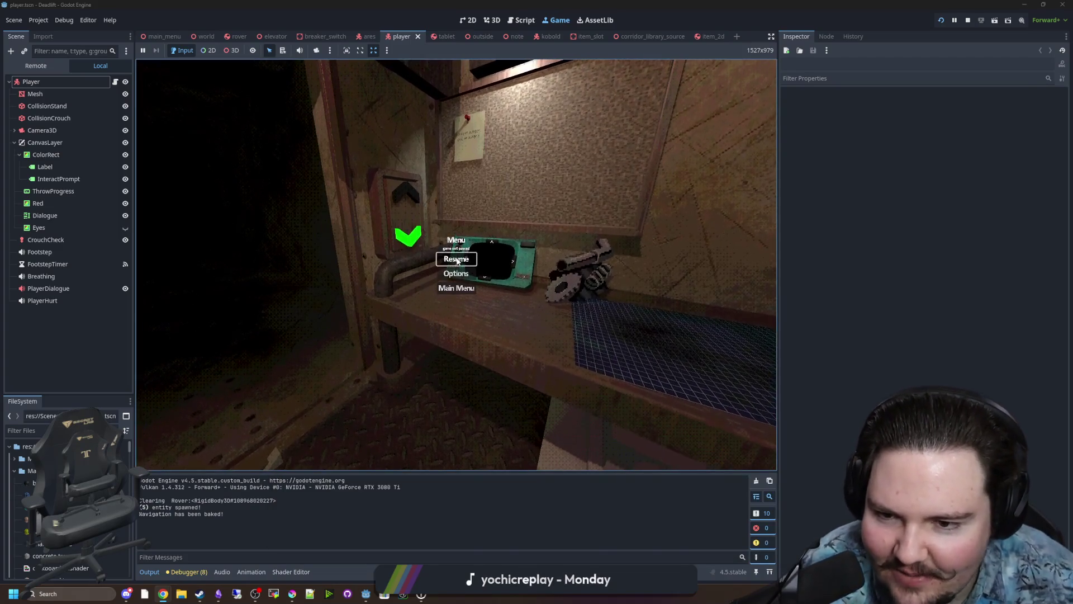
Walk over to the Lights switch and turn the room lights off.
key(s)
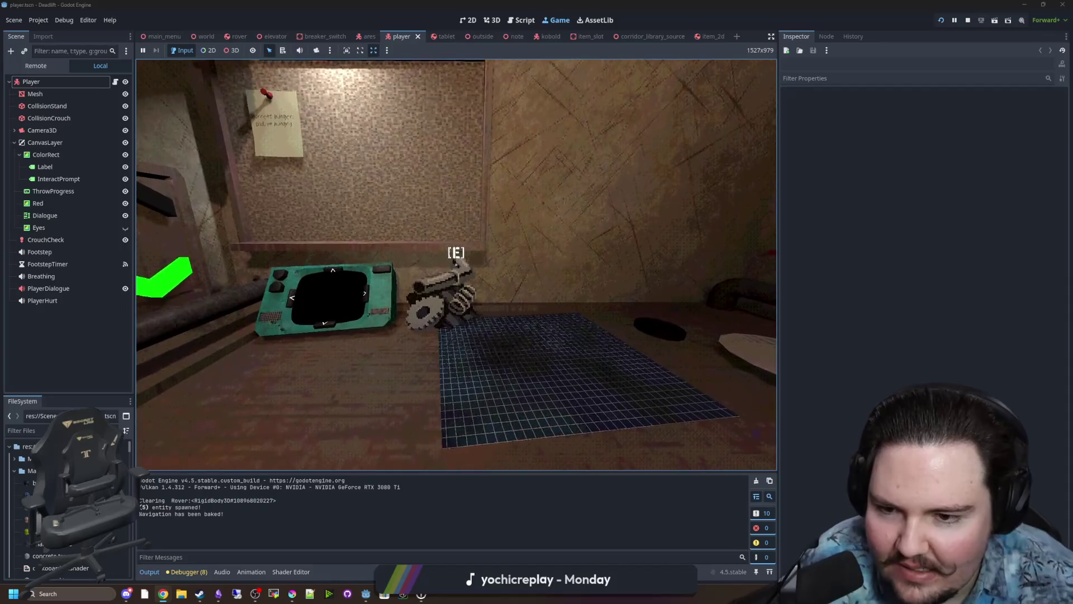
key(w)
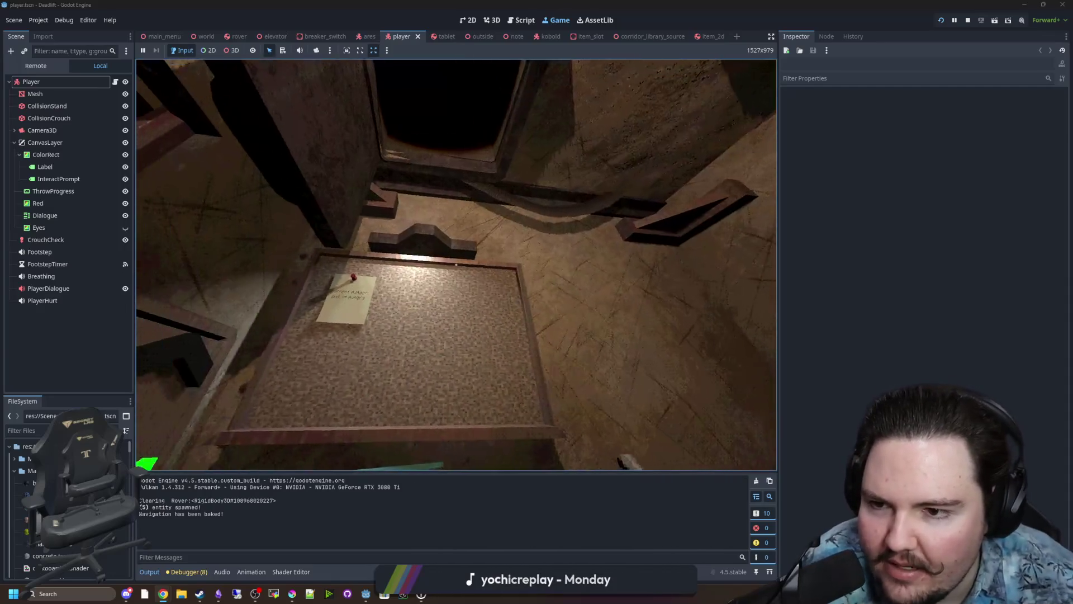
key(Tab)
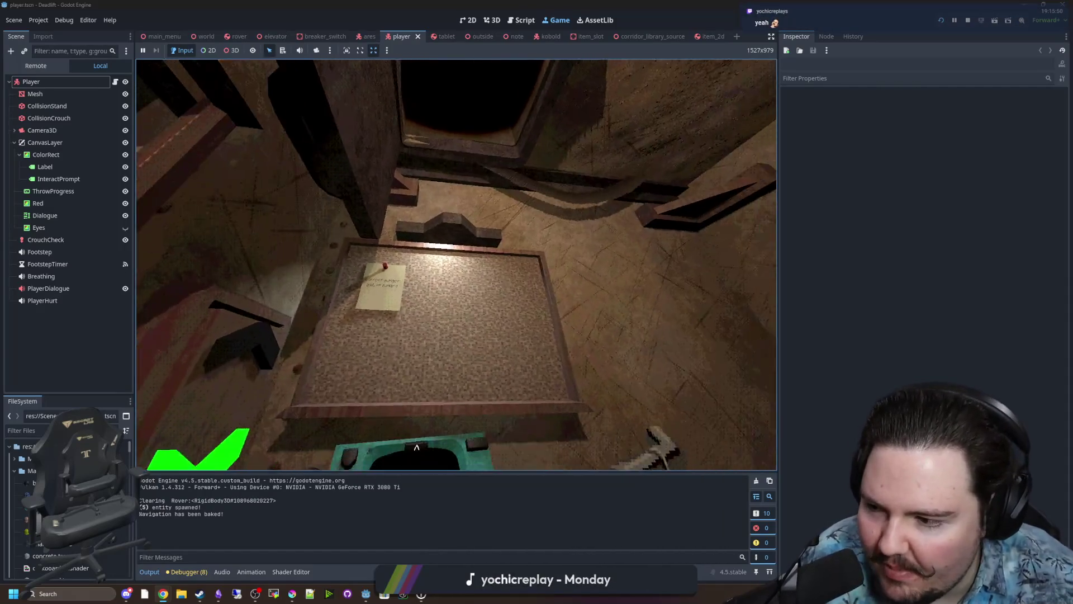
key(Tab)
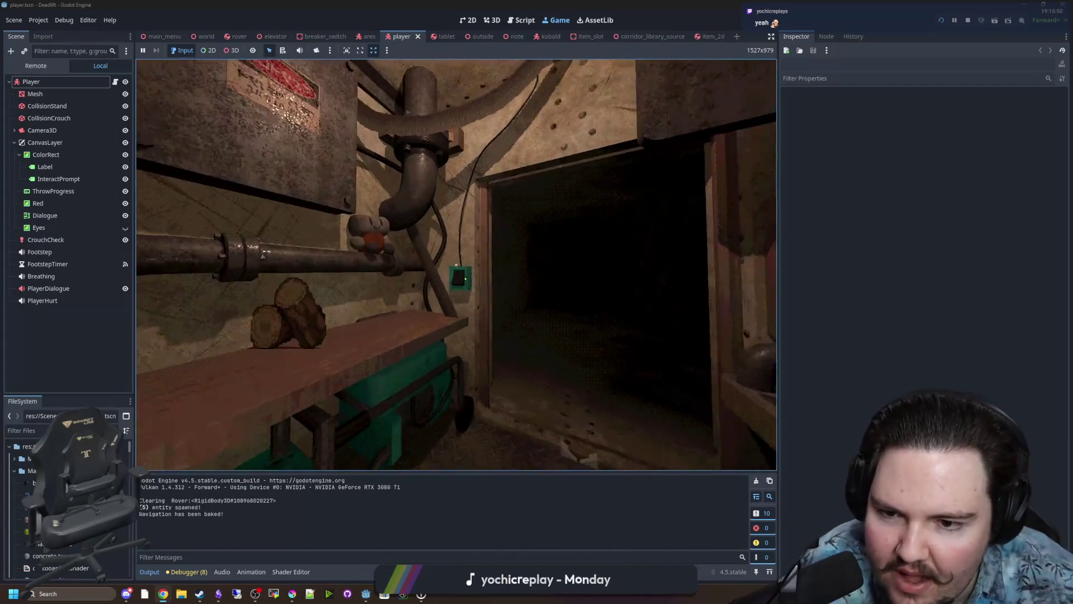
key(e)
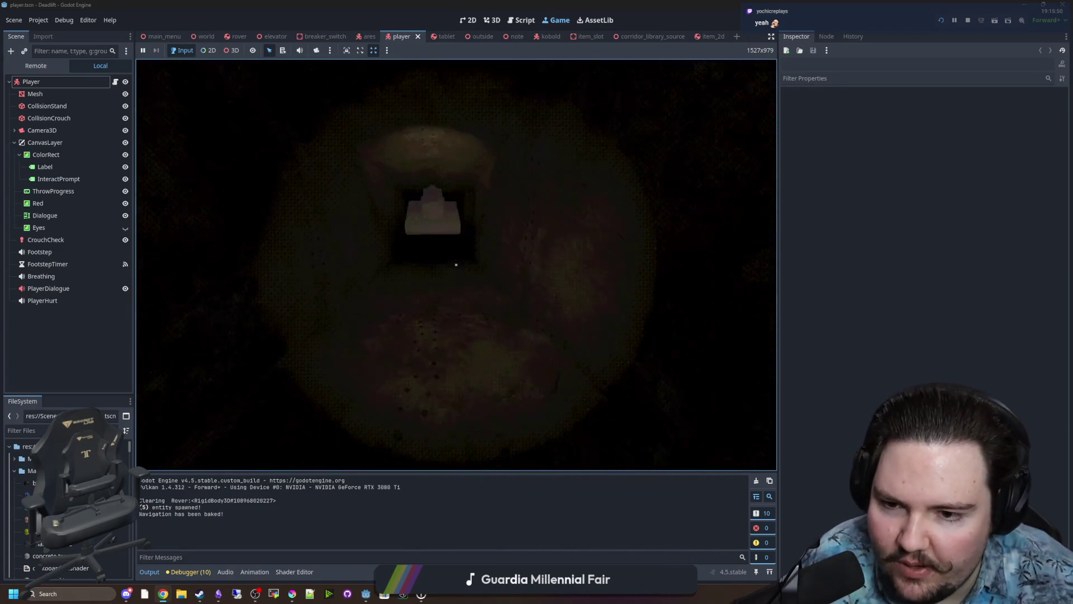
Swap the gear for the logs and throw them, pause, then reopen the tablet's rover feed.
key(e)
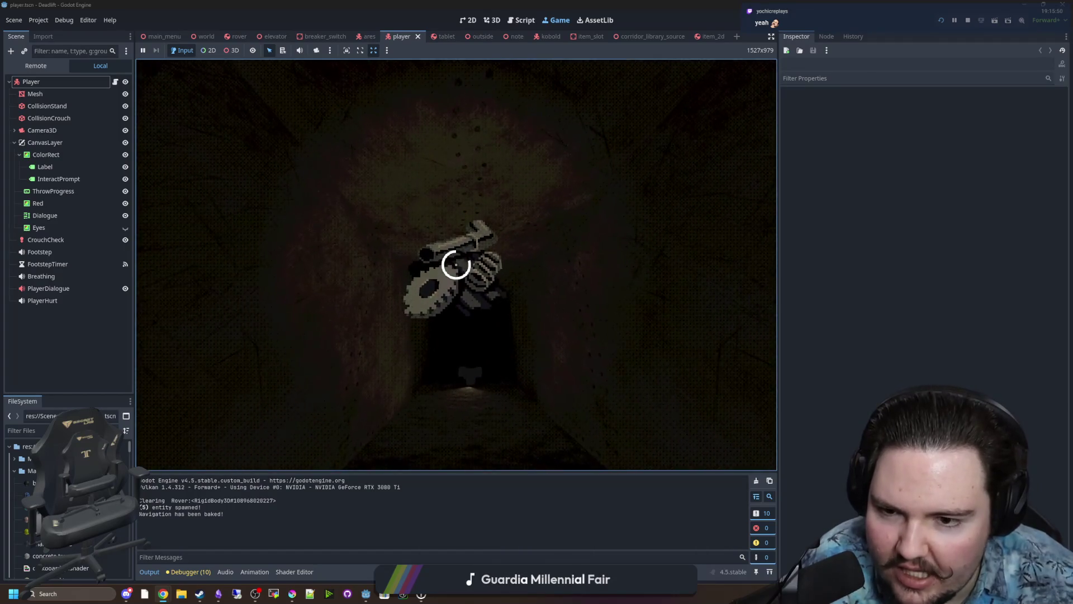
key(e)
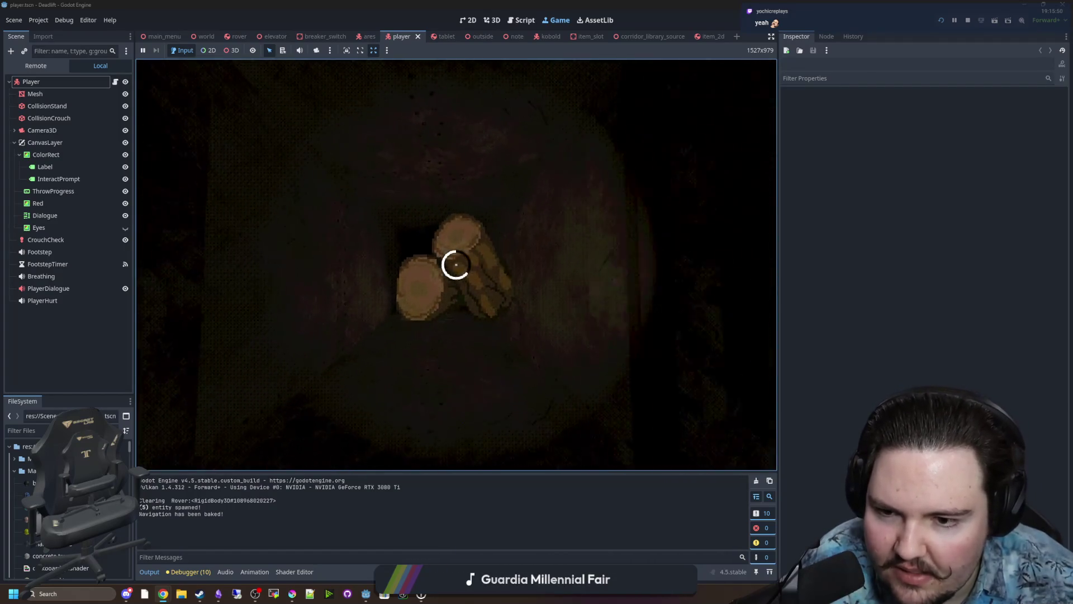
click(456, 264)
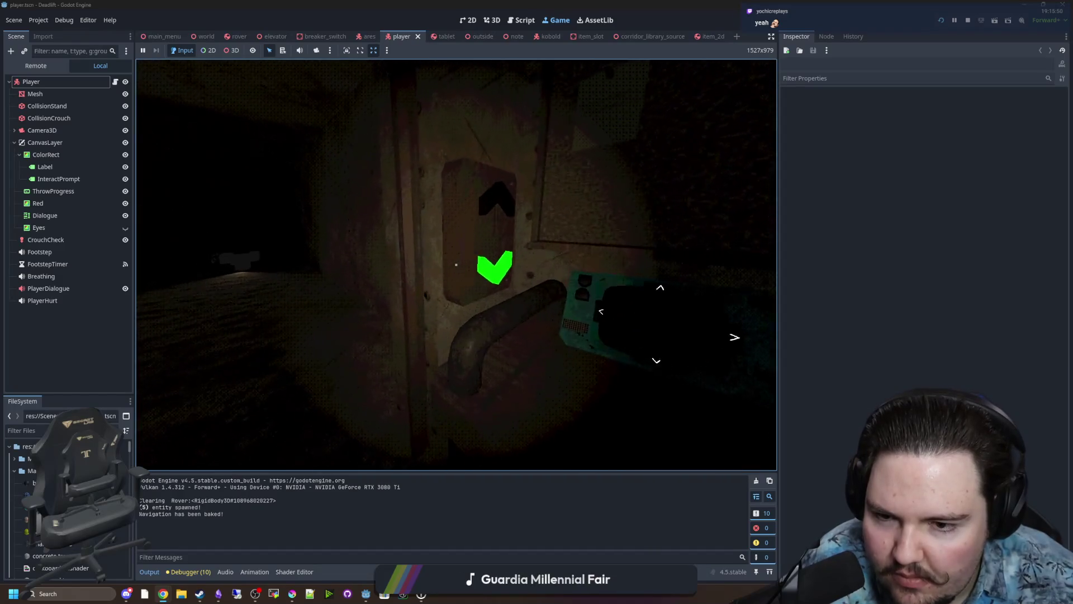
key(e)
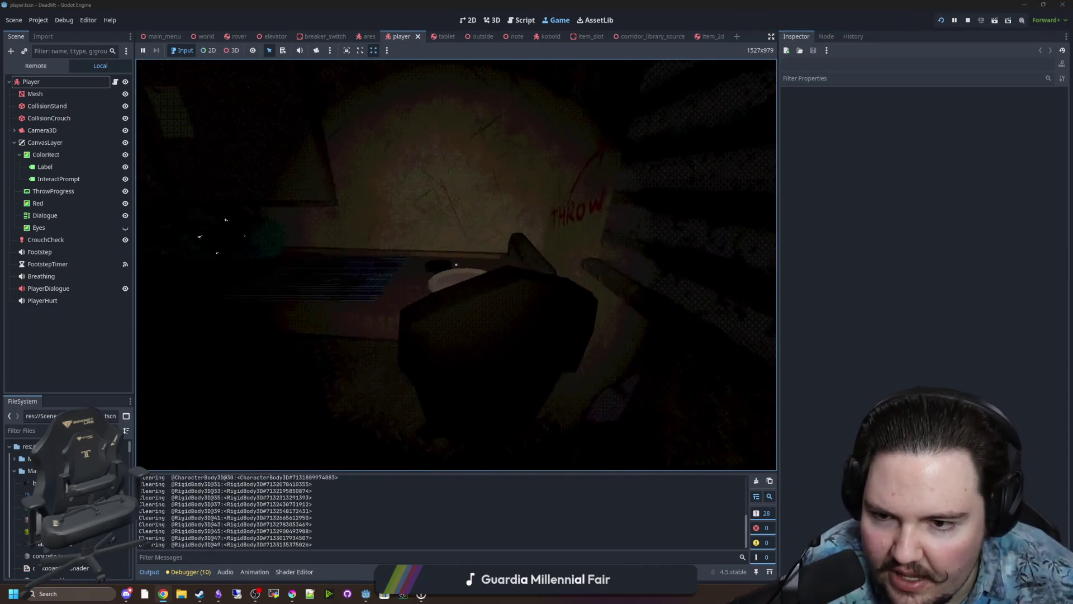
key(Escape)
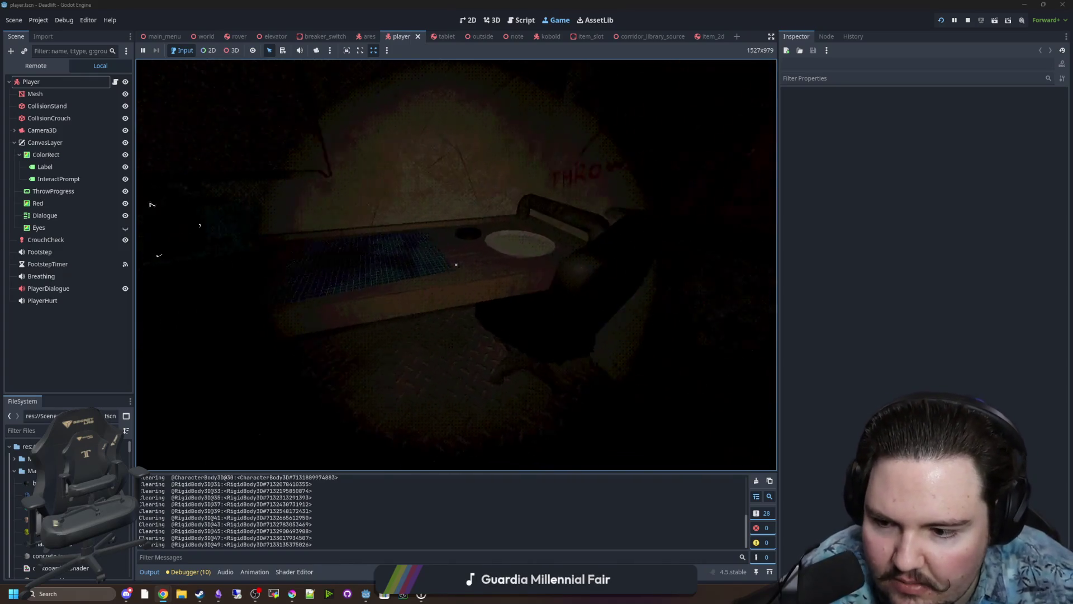
key(e)
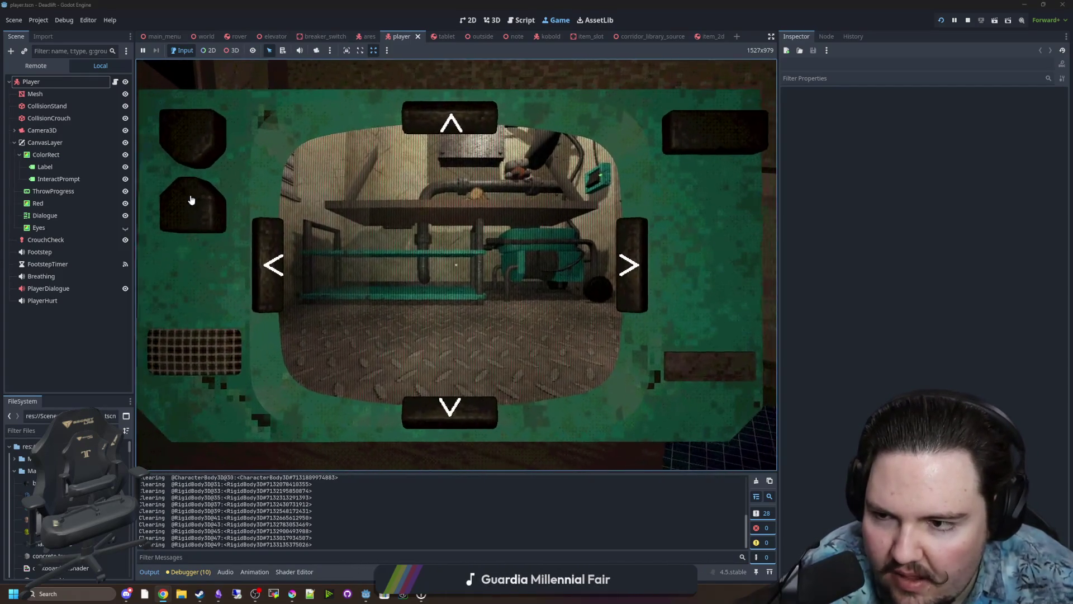
click(451, 407)
Add a blank line above the newRover assignment in tablet.gd's select_rover.
scroll(406, 278, up, 5)
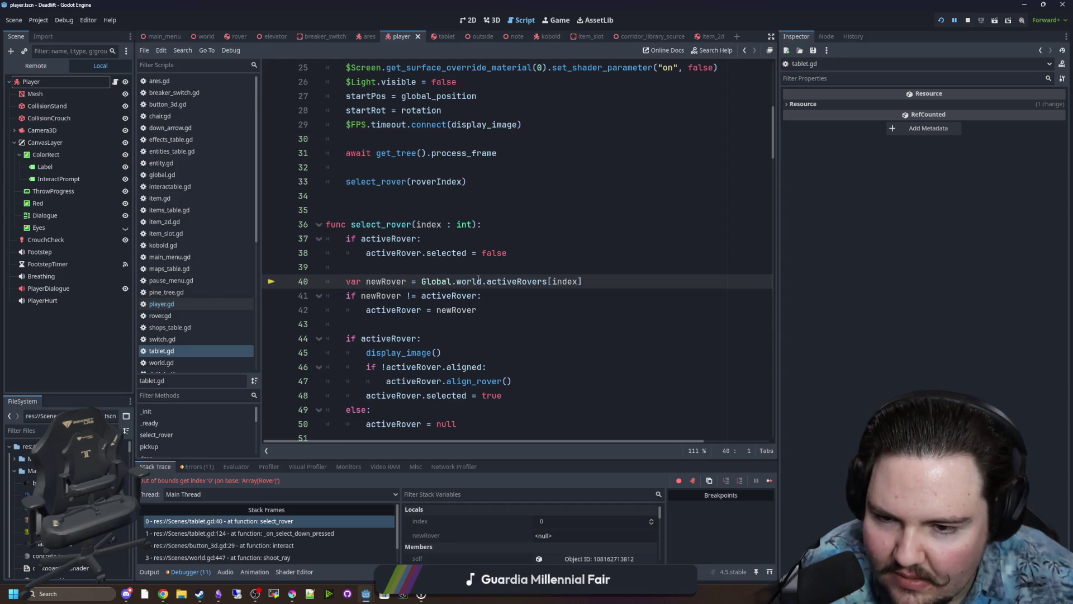
click(606, 258)
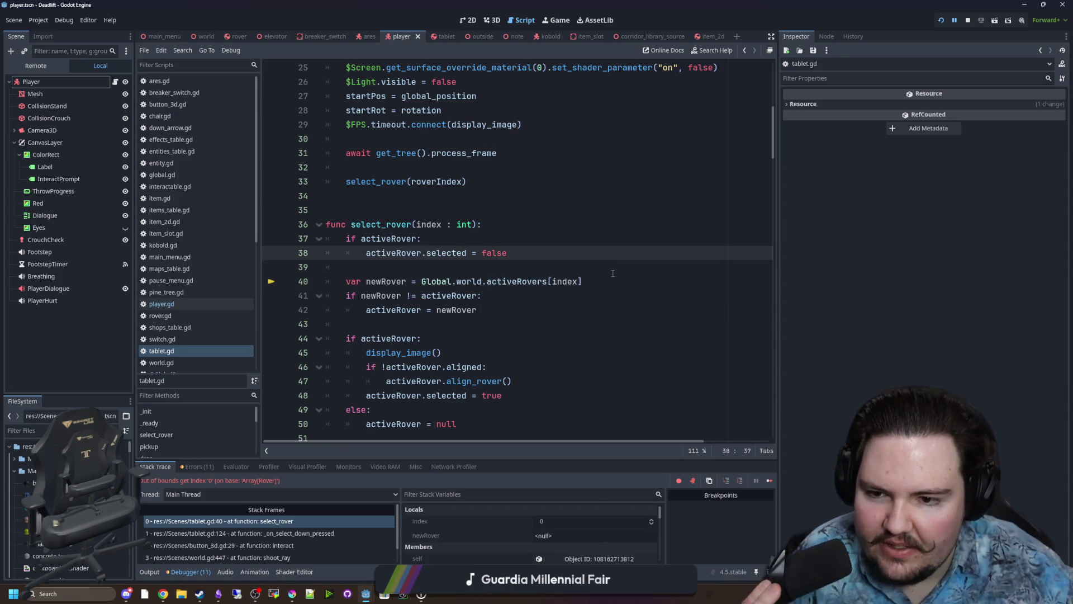
mouse_move(616, 281)
mouse_down()
mouse_move(458, 296)
mouse_move(421, 281)
mouse_up()
click(422, 266)
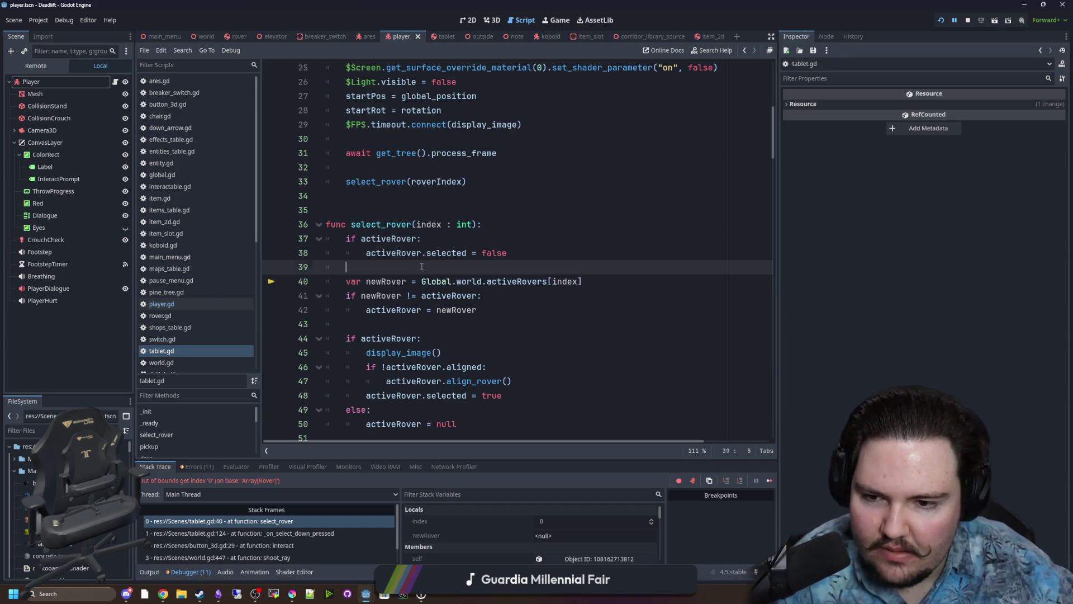
key(Return)
text(if index >)
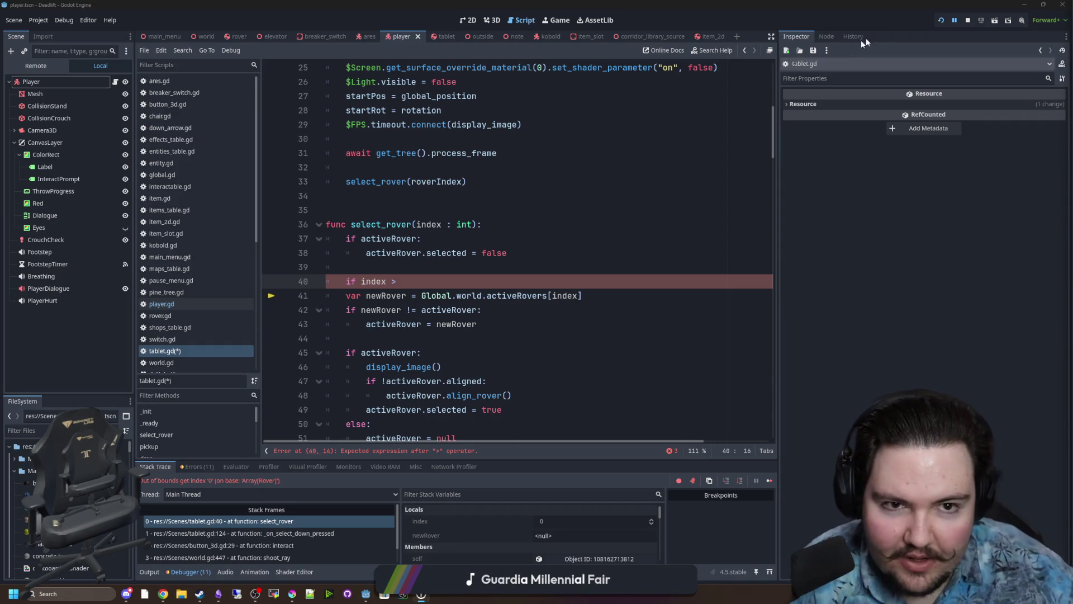
click(556, 20)
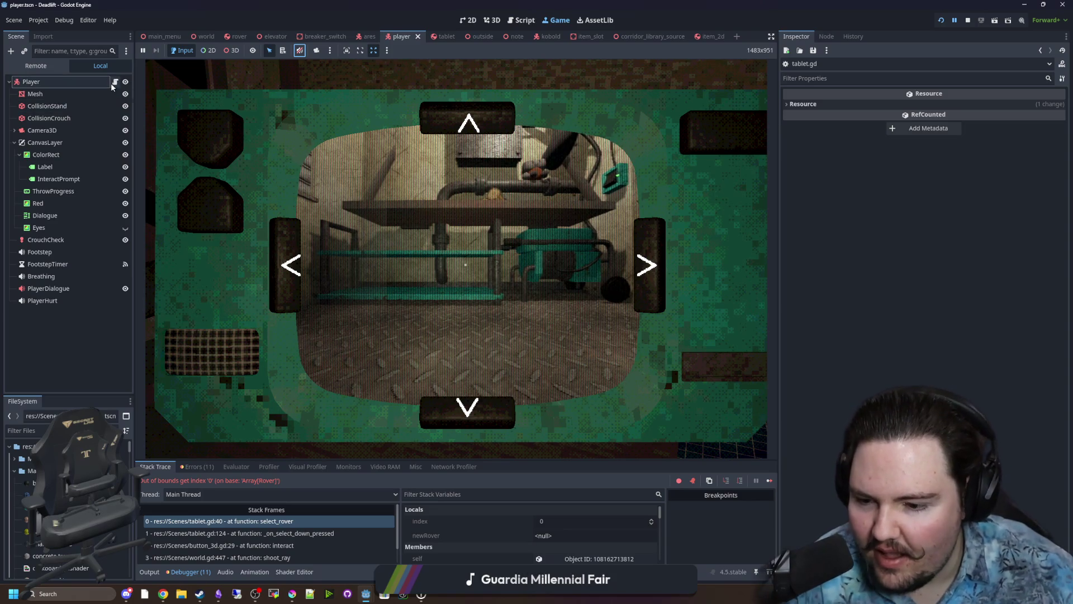
click(296, 524)
text(if index >)
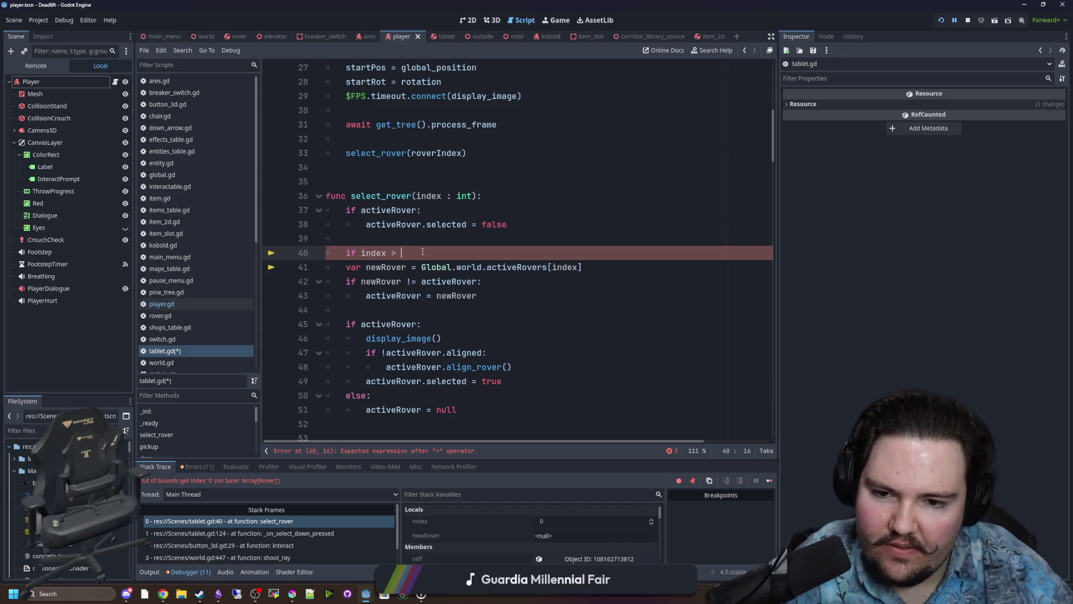
Turn line 40 into 'if Global.world.activeRovers.size() > 0:' with an else branch.
click(590, 268)
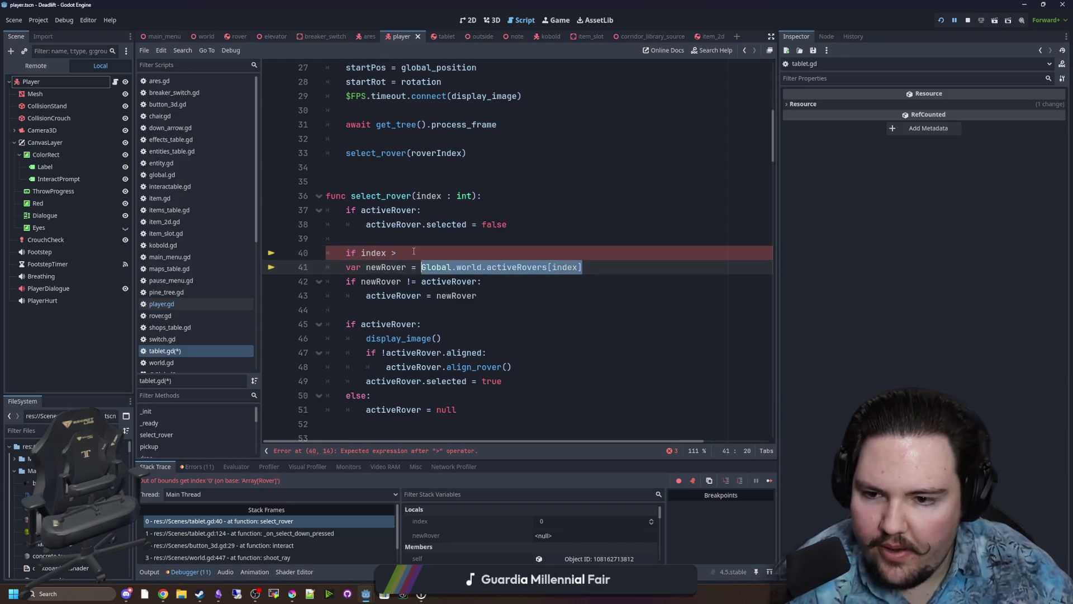
drag(414, 253, 356, 255)
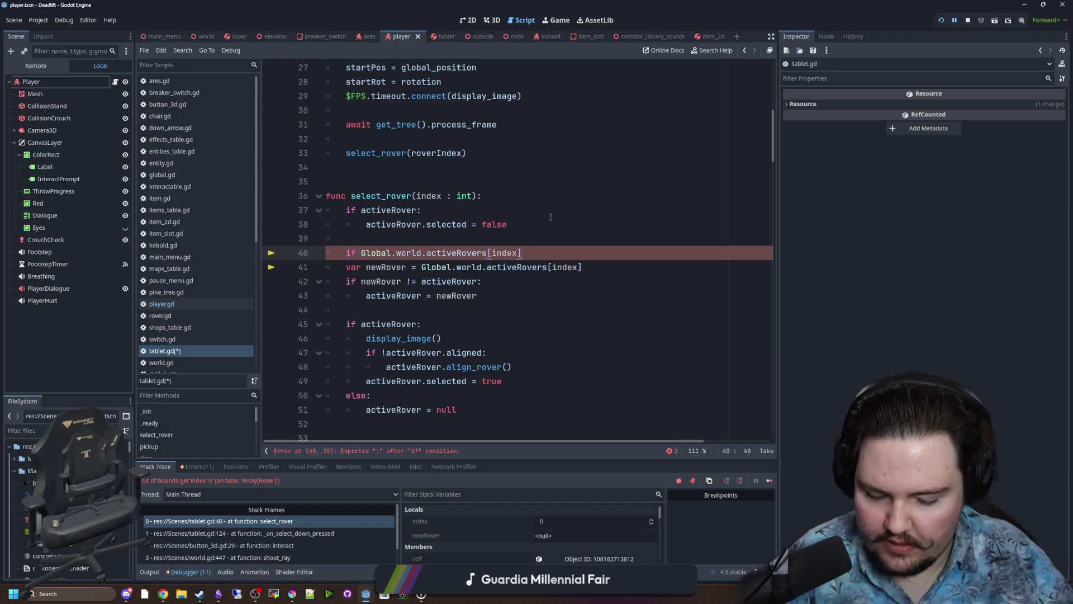
text(> 0)
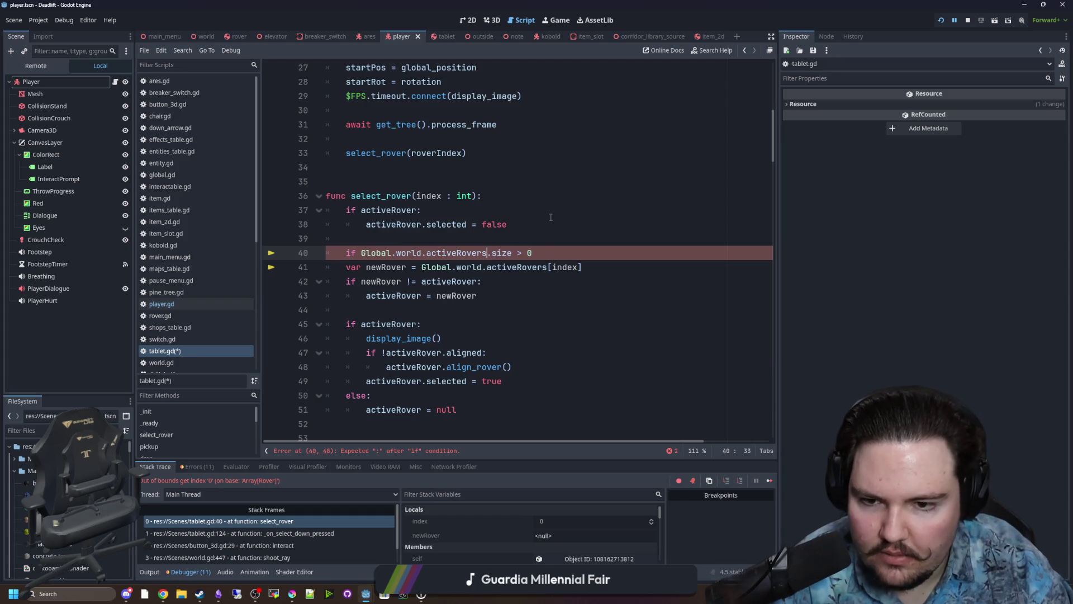
key(Right)
key(Right)
key(ctrl+space)
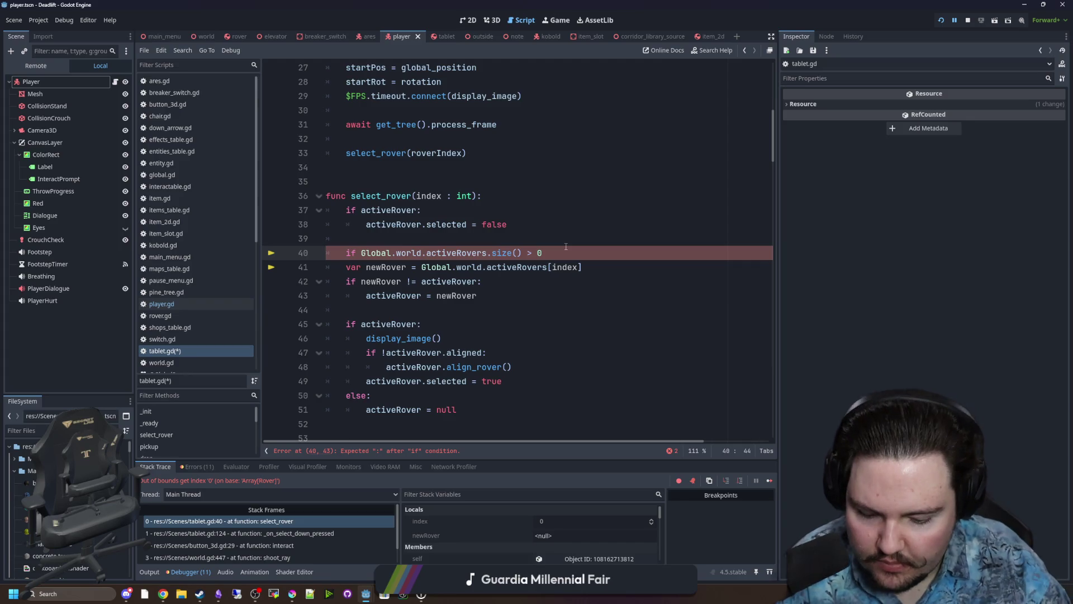
key(Return)
key(Return)
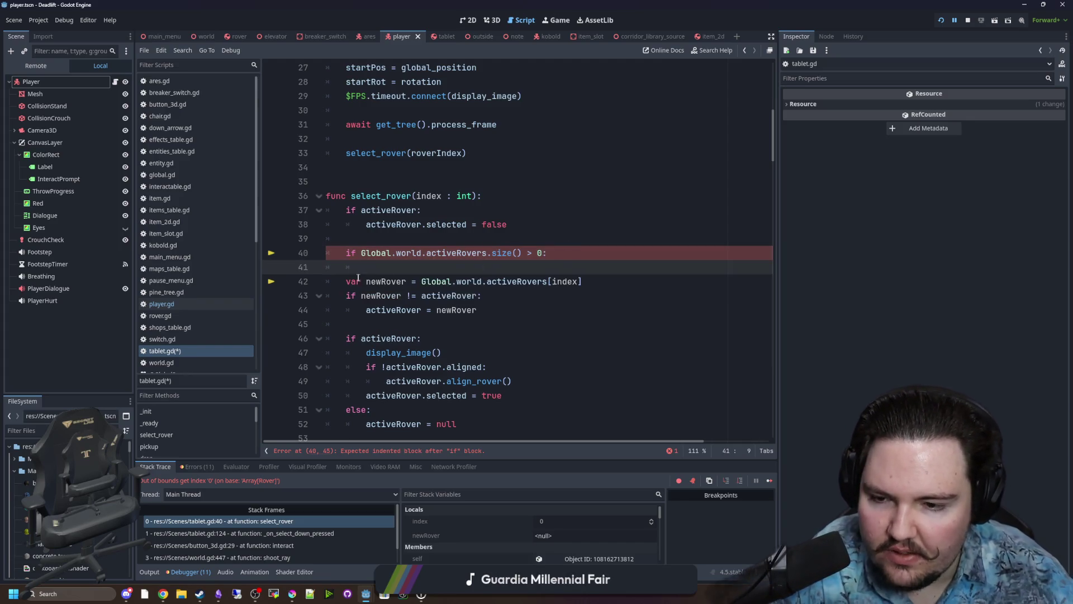
text(else:)
key(Return)
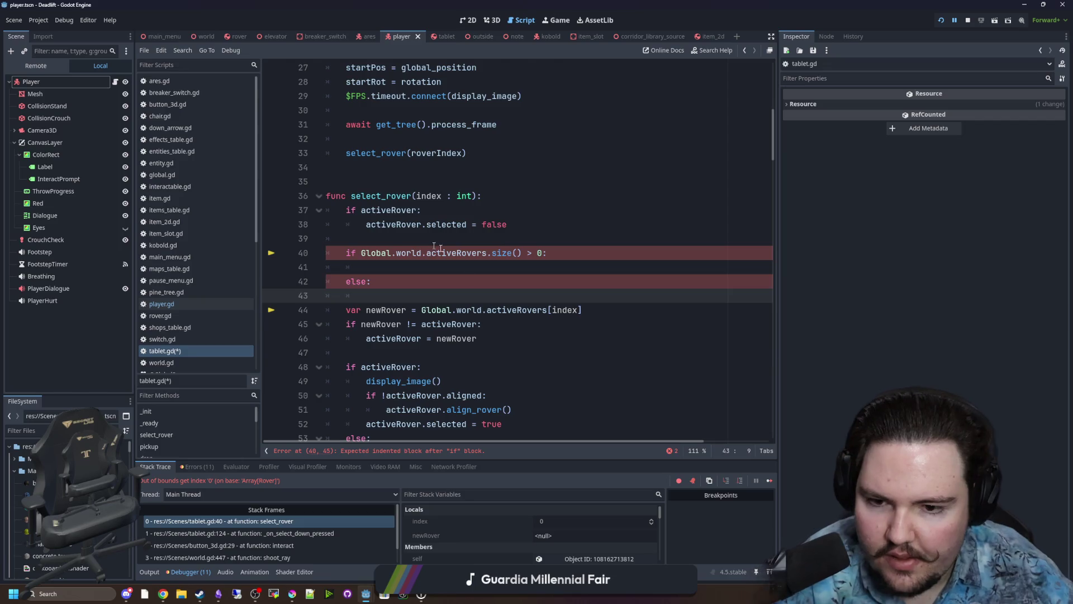
Move the newRover assignment inside the if block and start a var line above the check.
drag(590, 307, 342, 305)
key(ctrl+x)
click(383, 236)
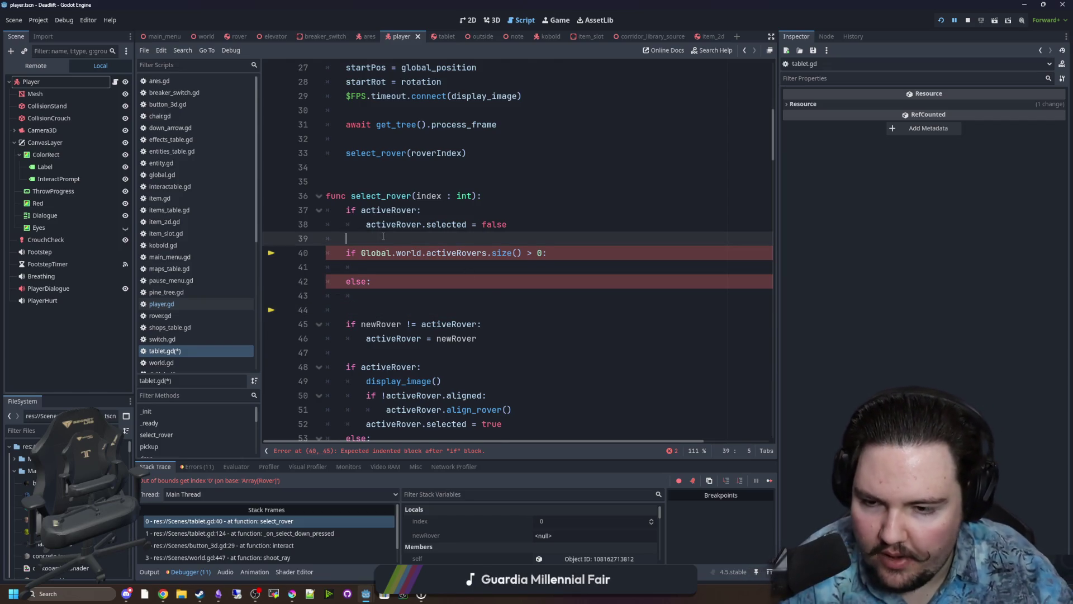
key(Return)
text(var newRover =)
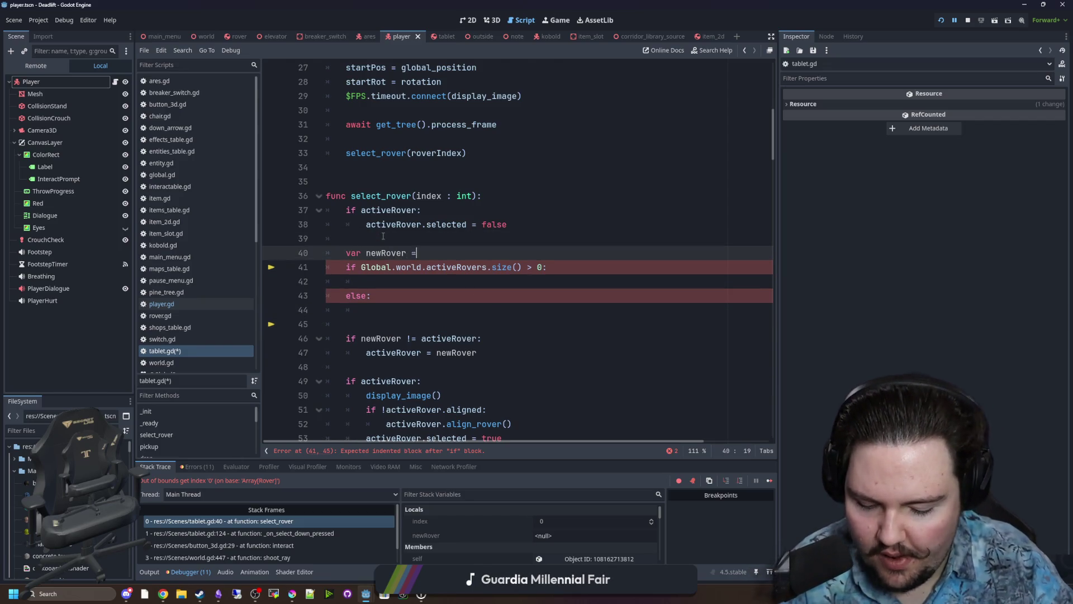
click(401, 287)
key(ctrl+v)
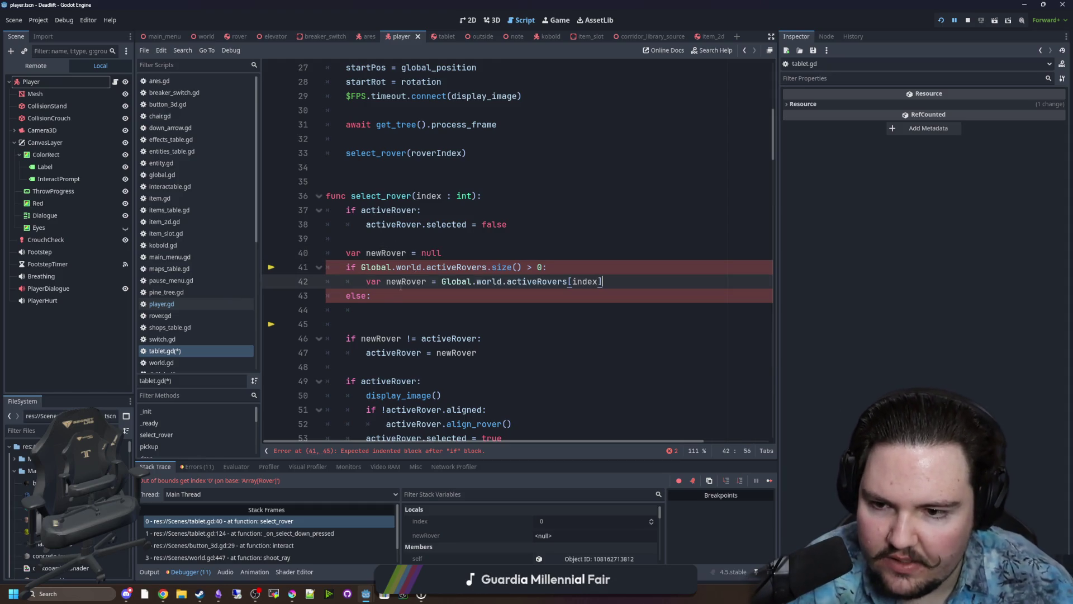
Remove the duplicate var and empty else branch, leaving newRover declared null above the if.
right_click(387, 282)
click(388, 279)
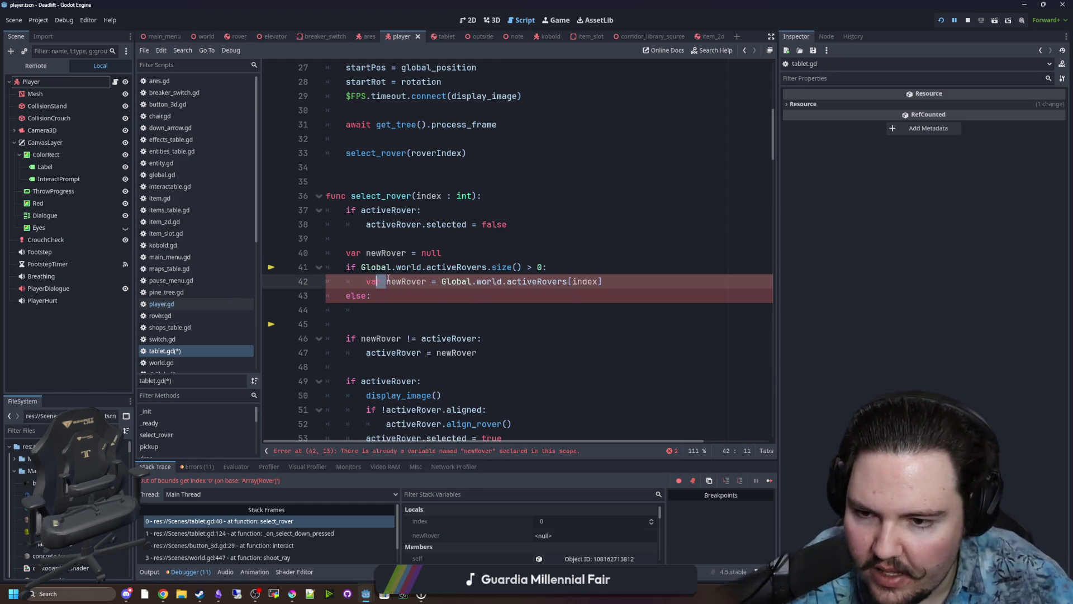
key(BackSpace)
key(Delete)
drag(371, 295, 346, 295)
key(BackSpace)
key(BackSpace)
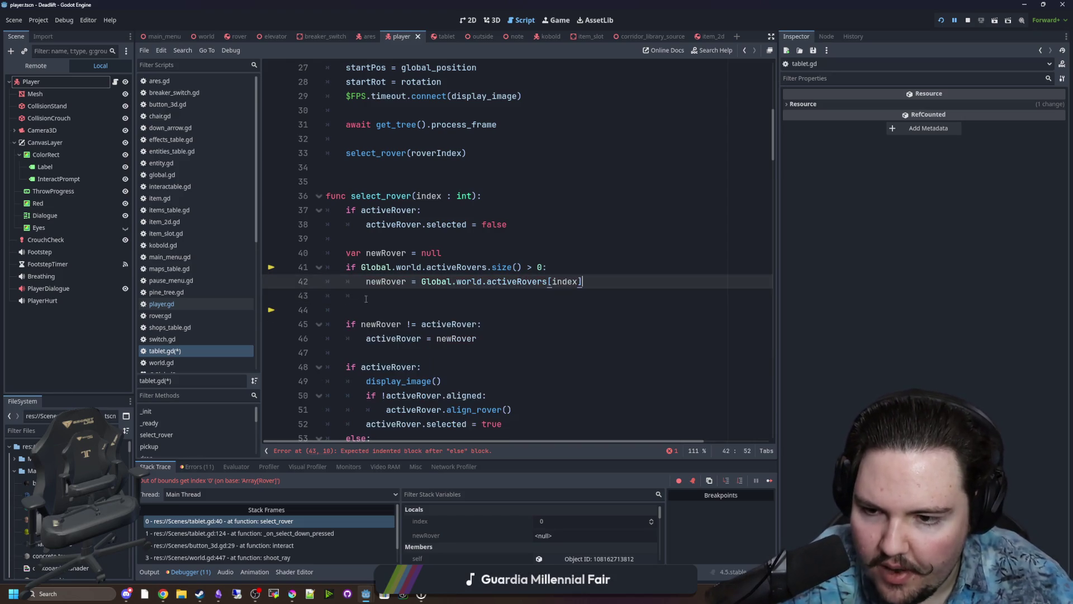
key(BackSpace)
key(BackSpace)
Check where newRover is used further down, then resume the paused game.
click(420, 240)
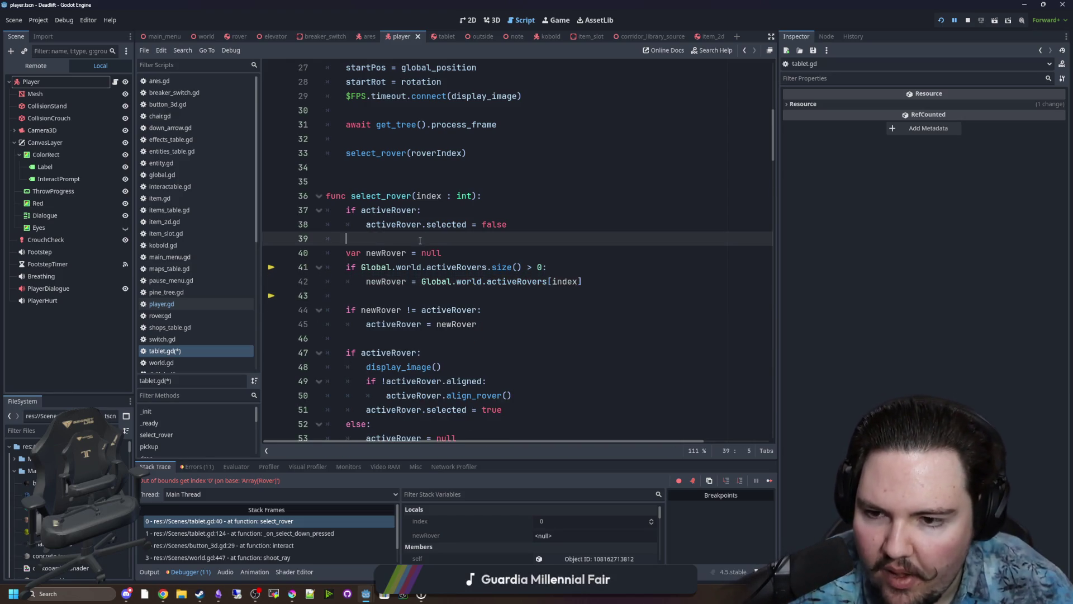
drag(477, 324, 436, 324)
scroll(418, 294, down, 3)
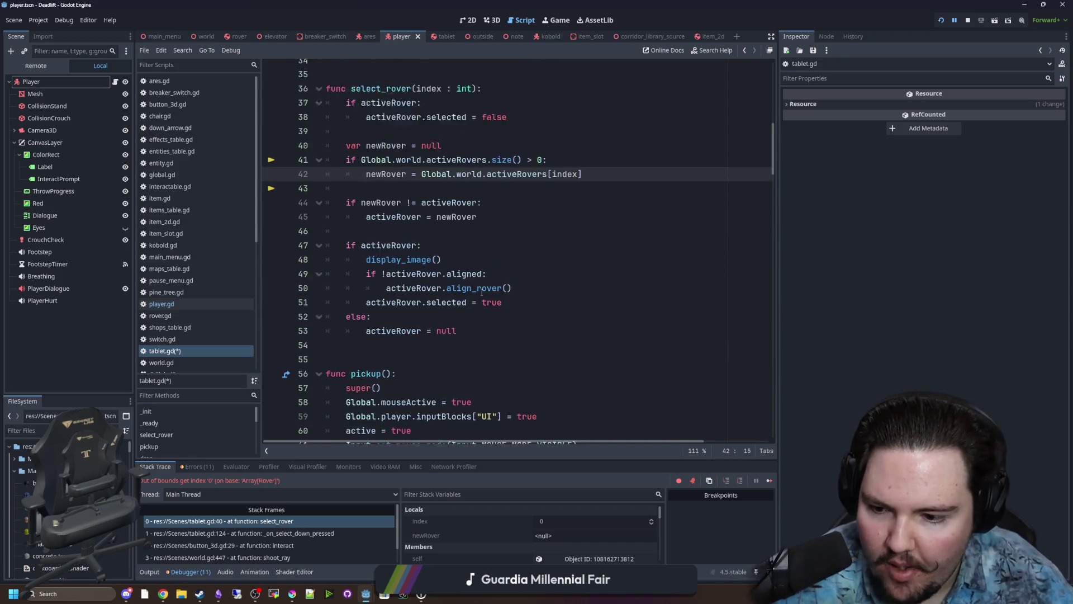
scroll(503, 325, up, 3)
click(515, 330)
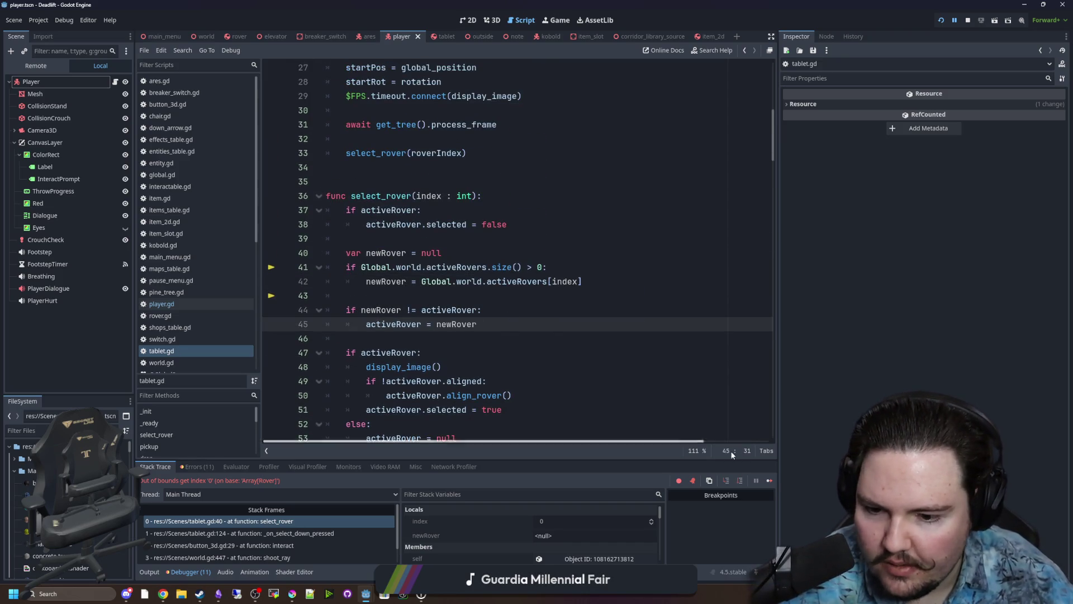
click(769, 481)
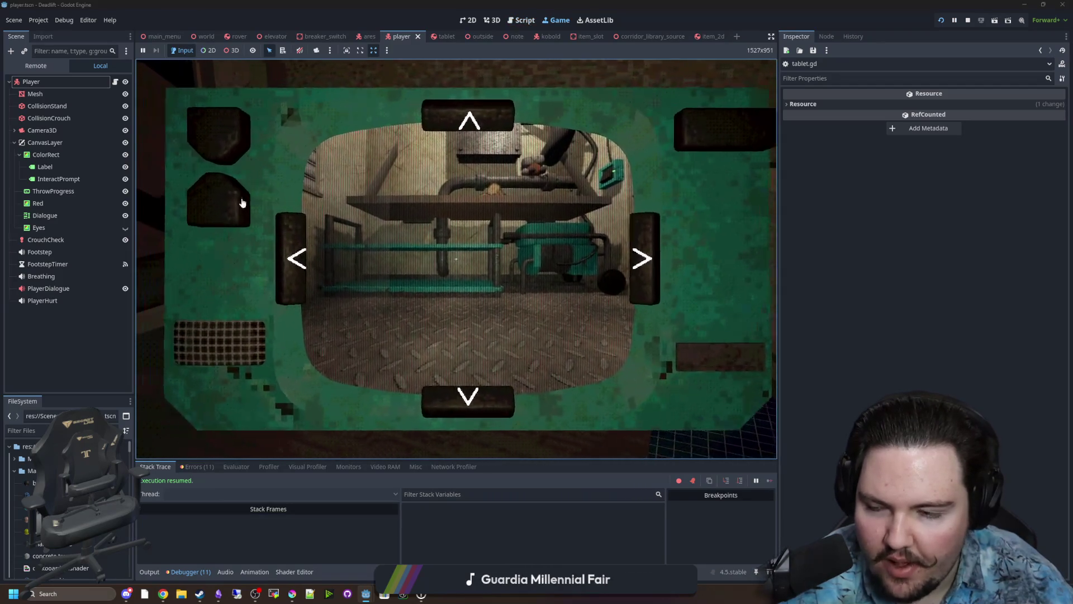
Put the tablet down and pick it up twice to check the rover camera feed.
click(206, 144)
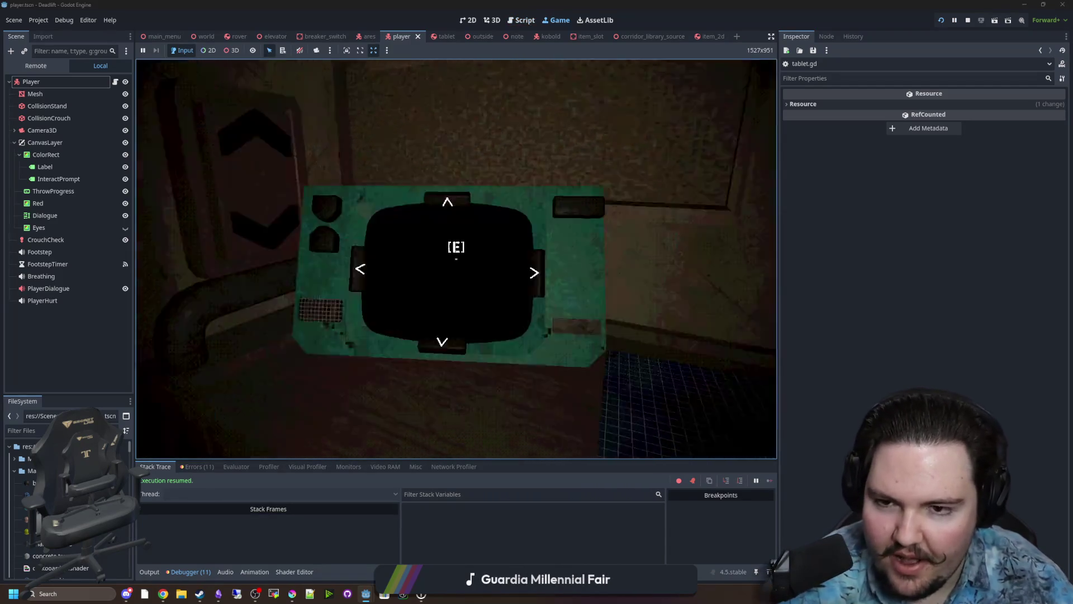
key(e)
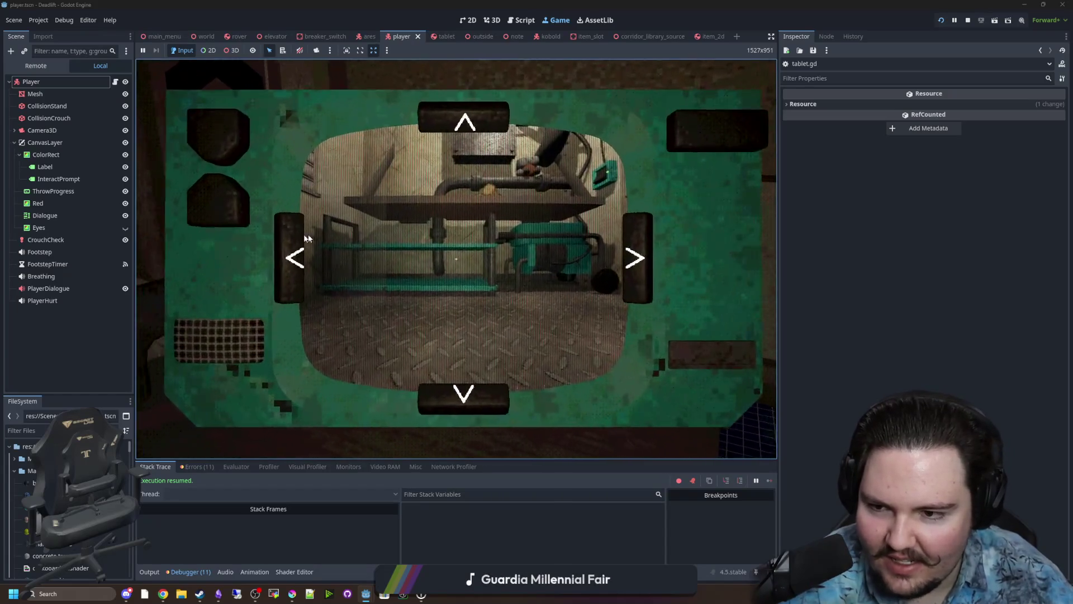
click(218, 145)
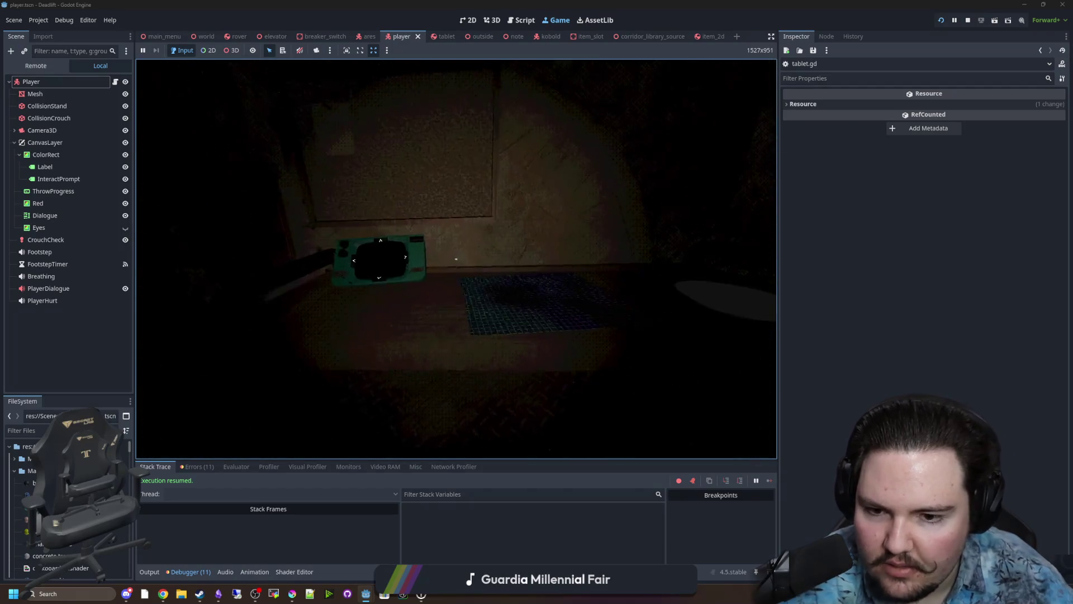
key(e)
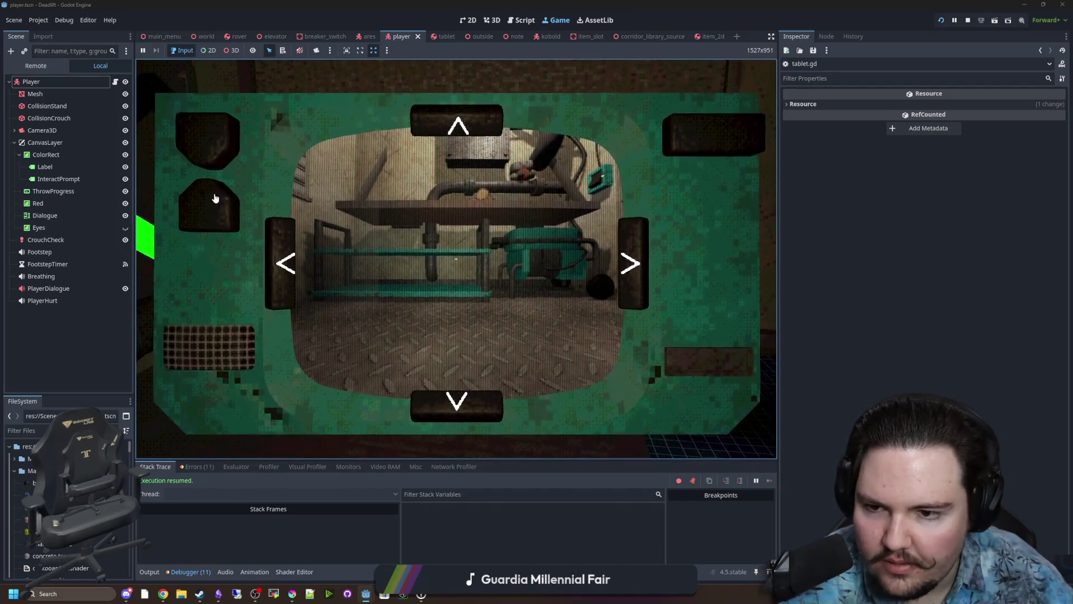
key(e)
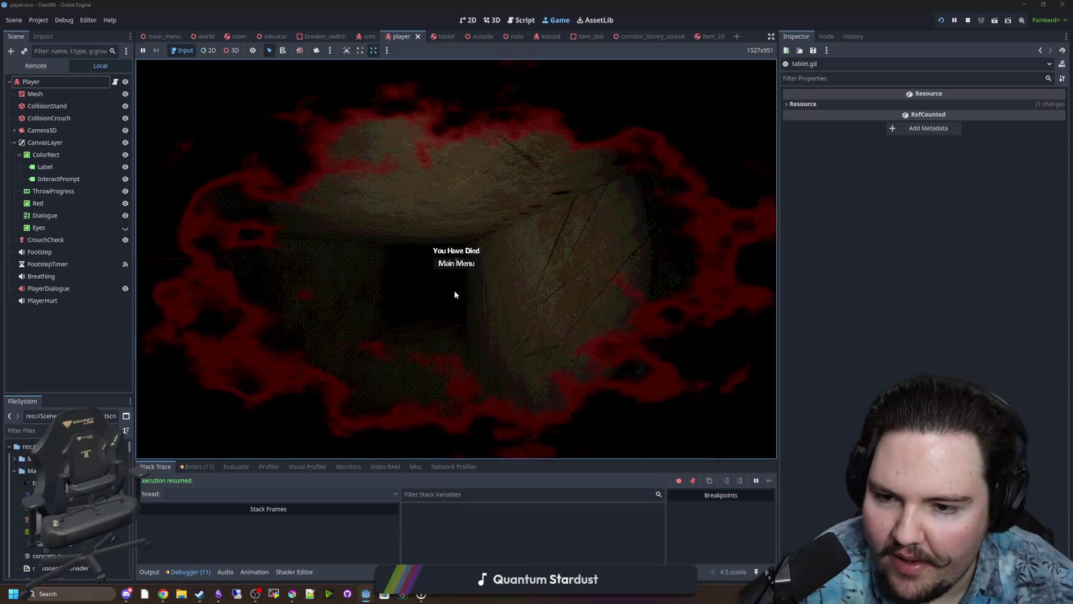
Return to the main menu after dying, filter FileSystem by 'ar' and open ares.gd.
click(464, 266)
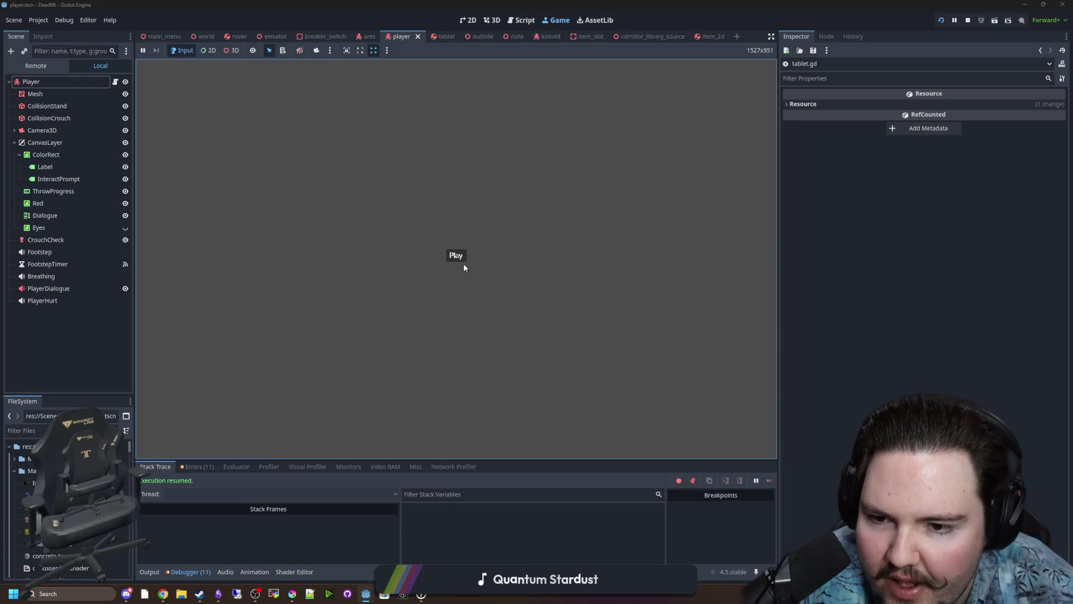
click(34, 430)
text(ar)
double_click(33, 471)
Review the ares.gd code around line 30, confirming the damage value is now 2.0.
click(500, 267)
scroll(458, 312, down, 10)
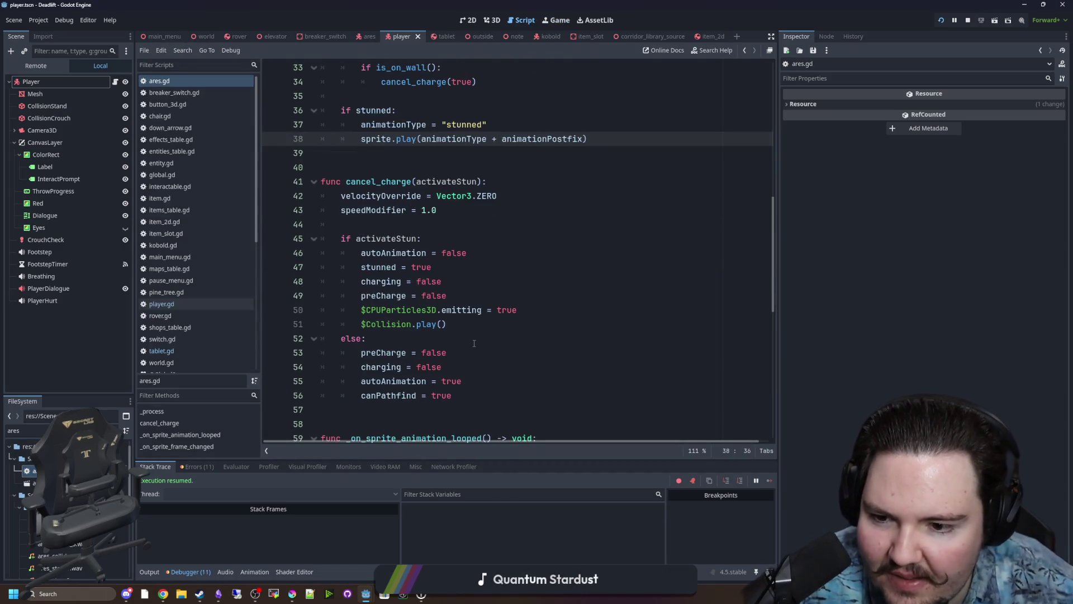
scroll(397, 329, down, 3)
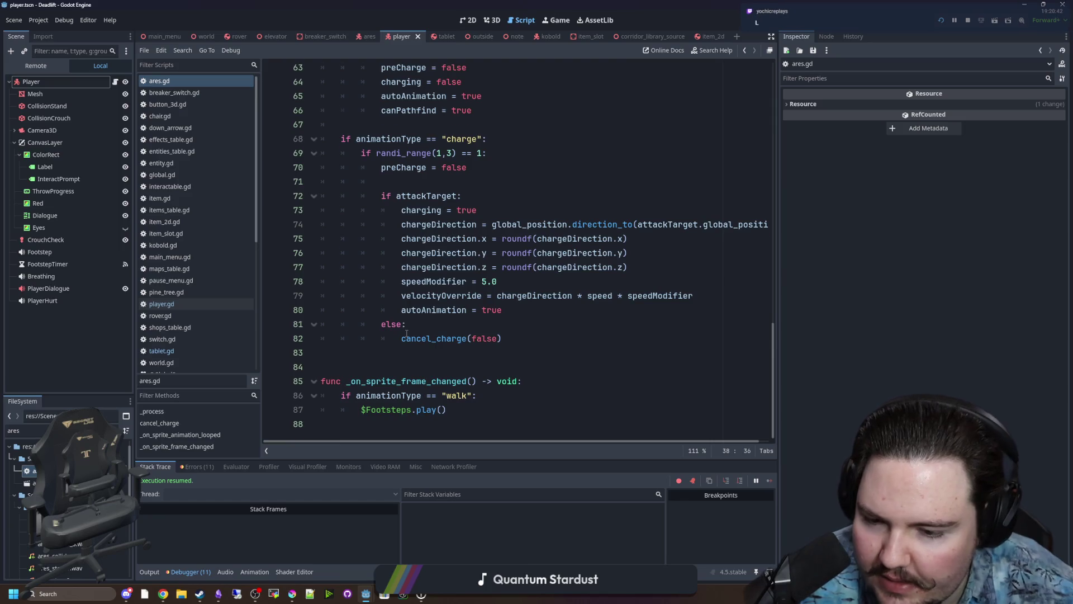
scroll(407, 333, up, 15)
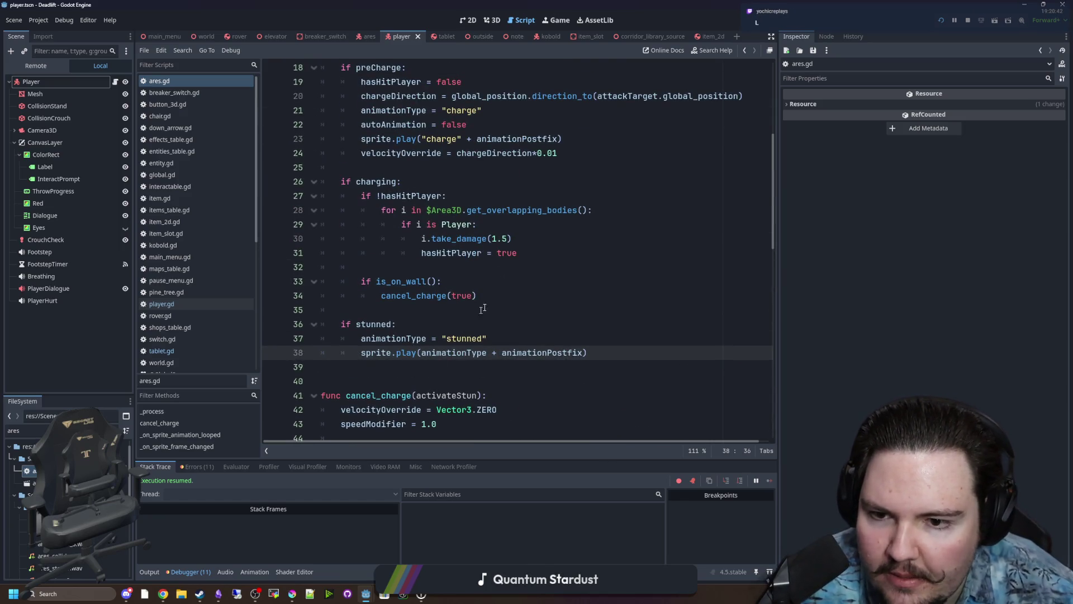
click(508, 239)
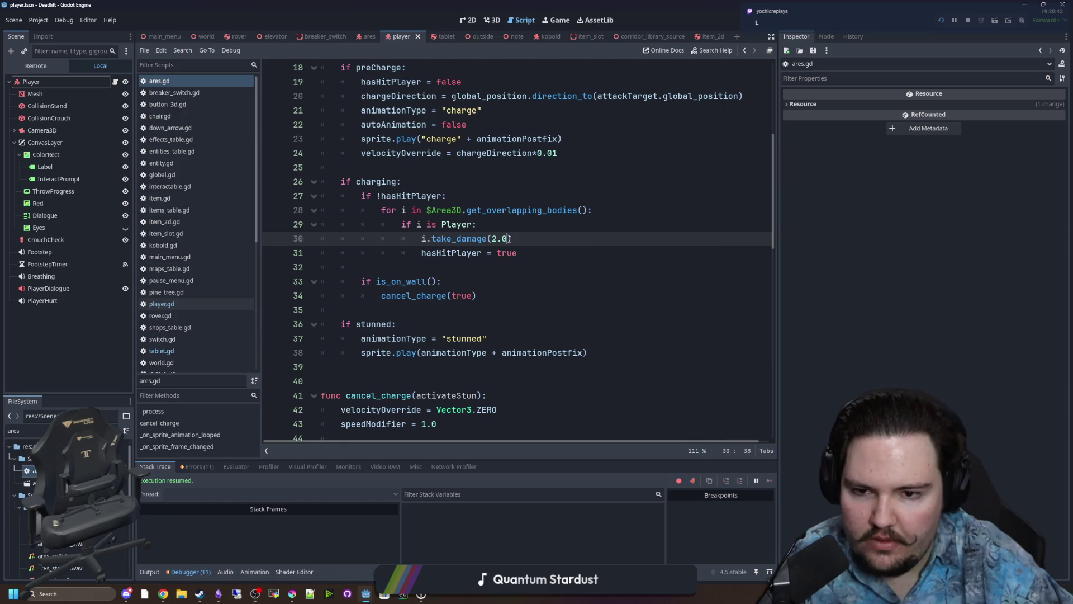
click(575, 190)
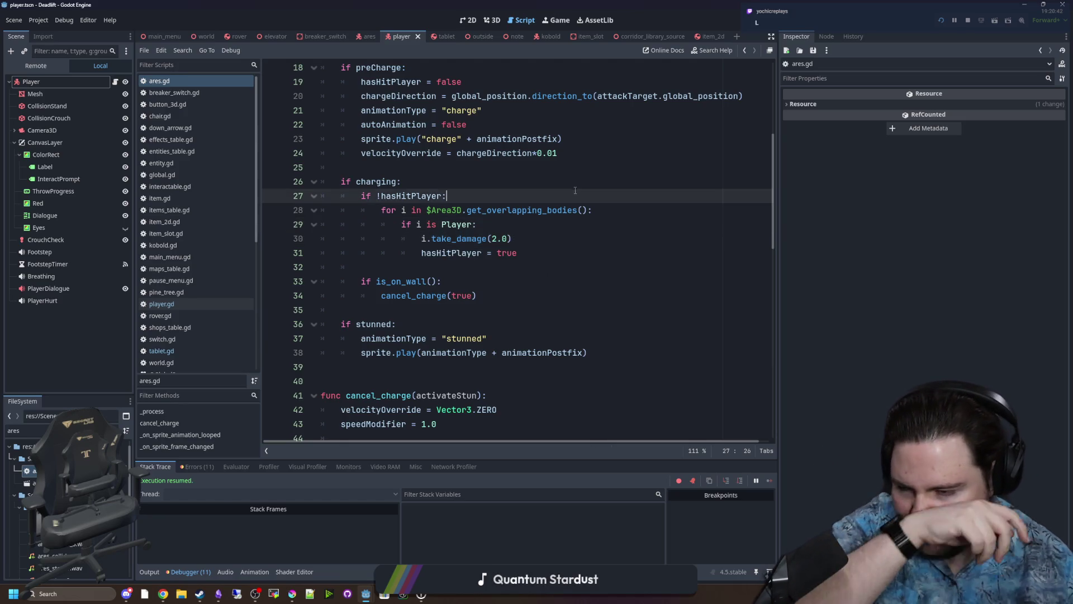
click(556, 238)
click(467, 267)
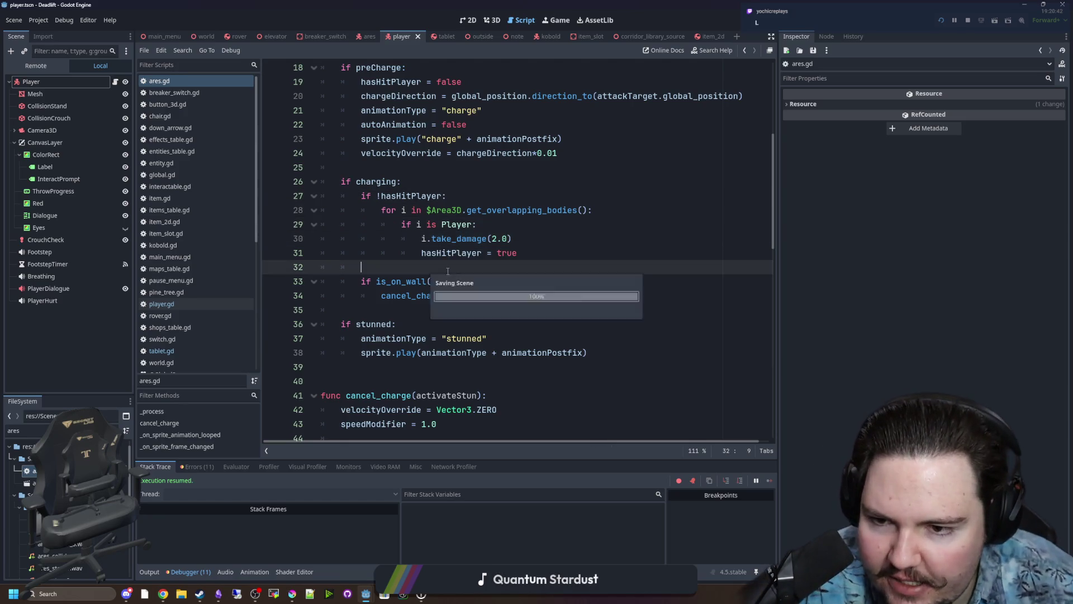
Save the script and open the ares.tscn scene from the FileSystem dock.
scroll(460, 271, up, 6)
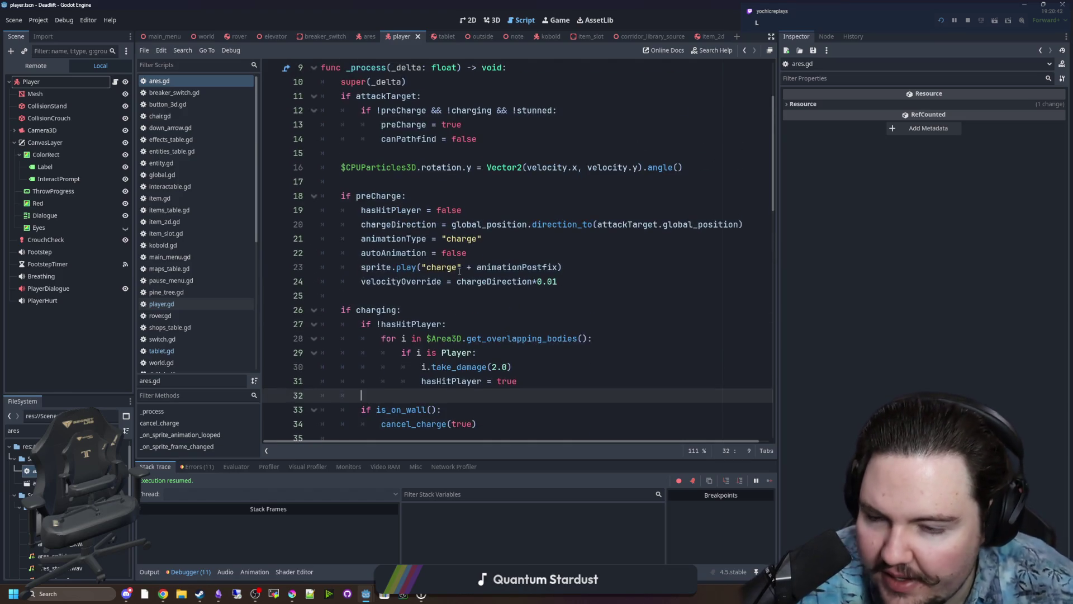
click(425, 295)
key(Up)
key(Up)
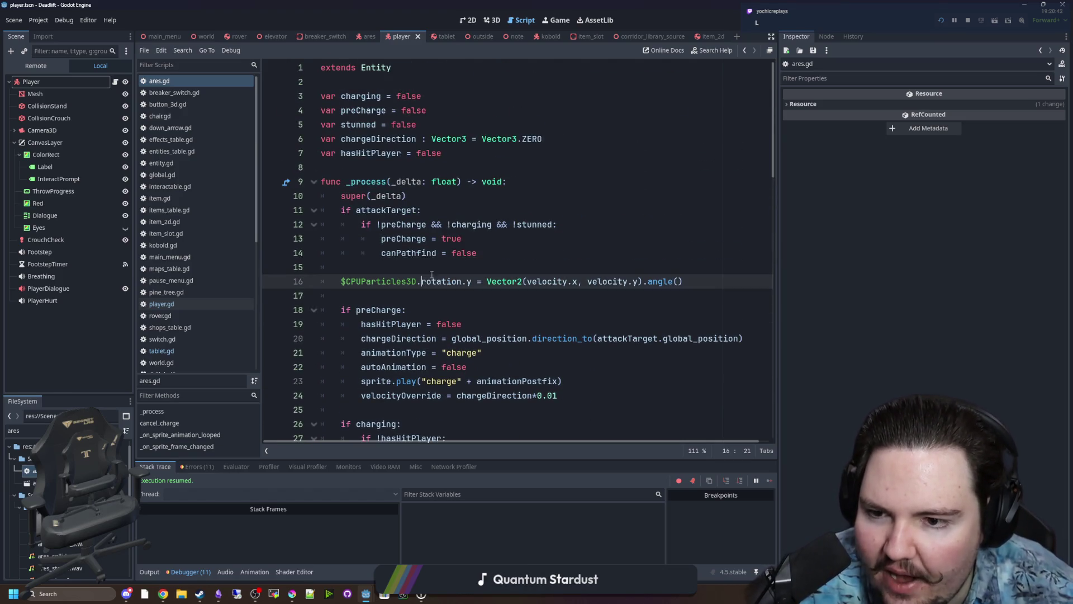
key(ctrl+s)
scroll(283, 200, up, 1)
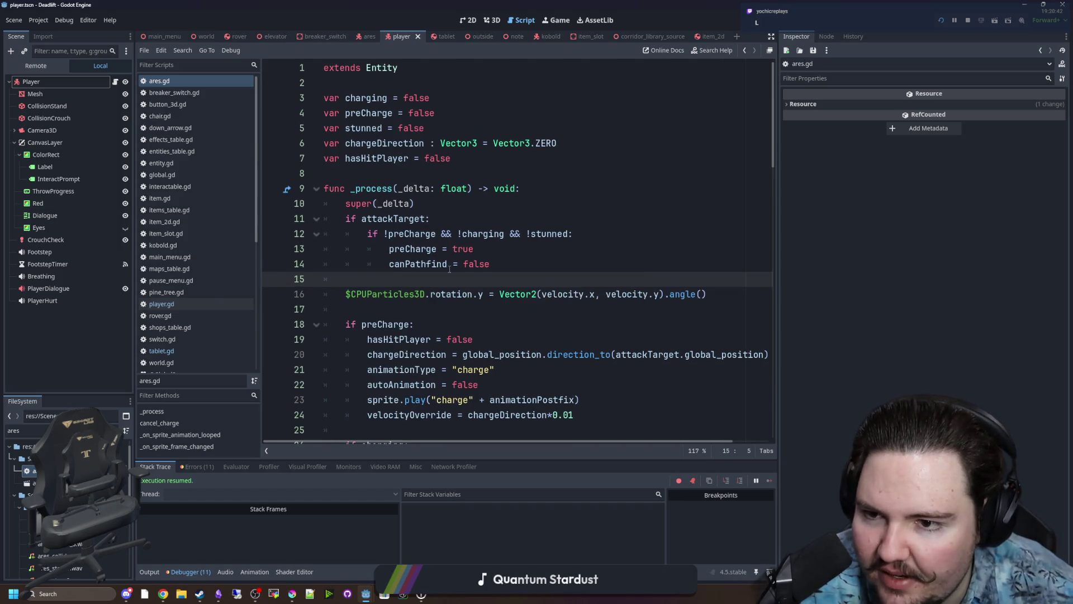
scroll(283, 200, down, 1)
double_click(33, 482)
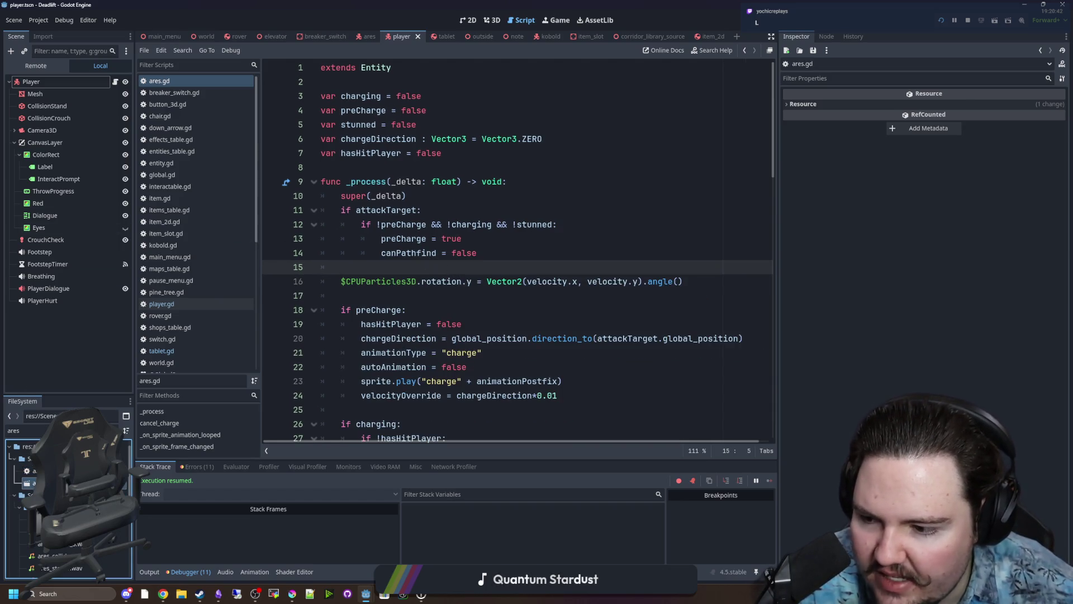
scroll(508, 342, down, 15)
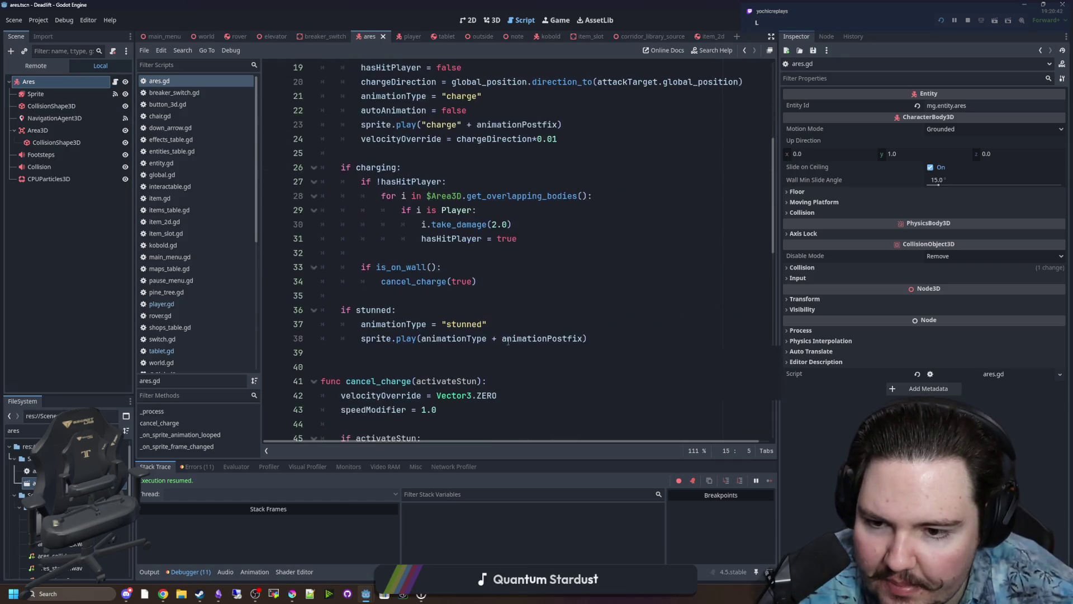
Add an 'if $Sprite.frame ==' check at the start of the sprite frame-changed handler.
scroll(500, 320, down, 4)
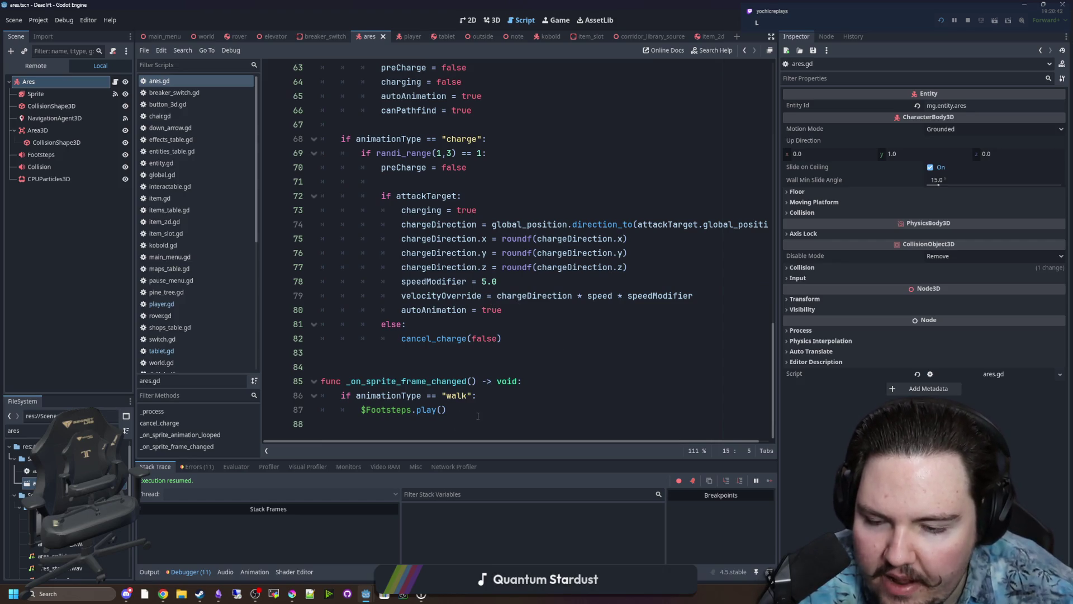
click(479, 413)
click(561, 398)
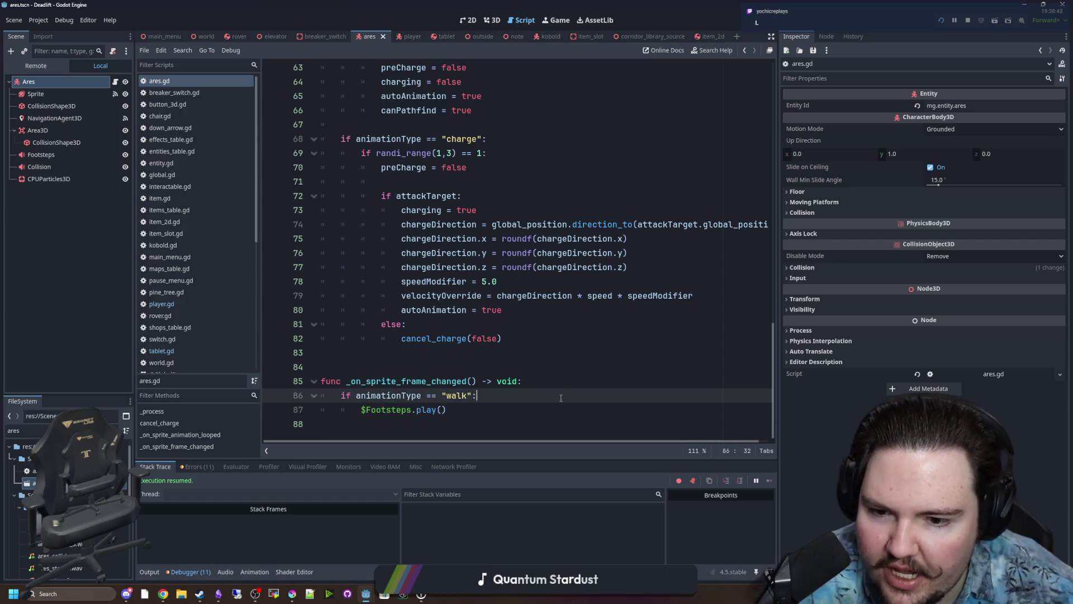
click(541, 387)
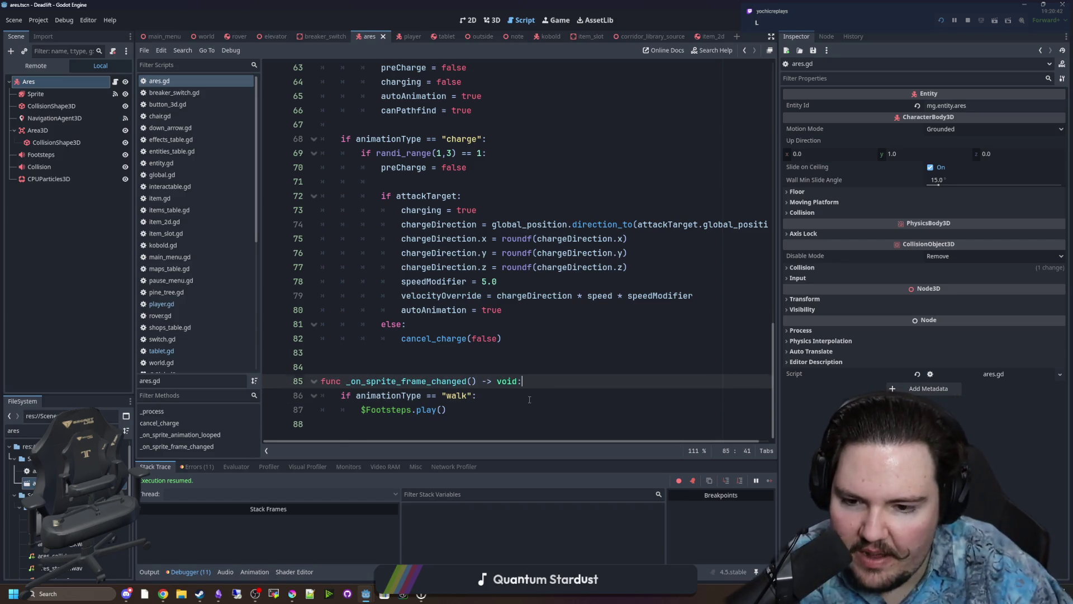
key(Return)
text(if)
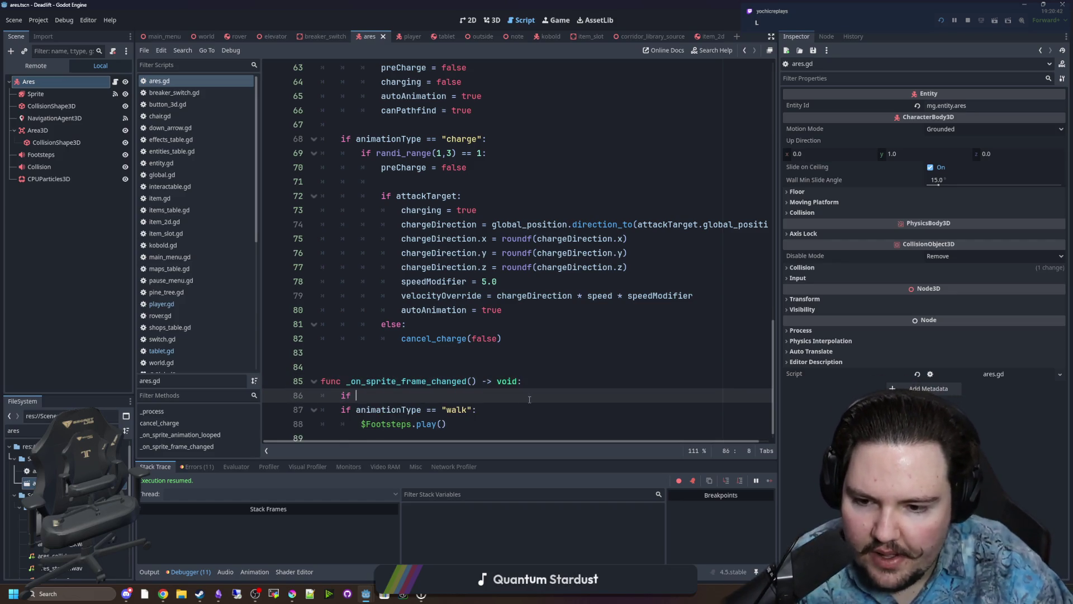
mouse_move(55, 93)
mouse_down()
mouse_move(414, 411)
mouse_move(428, 396)
mouse_up()
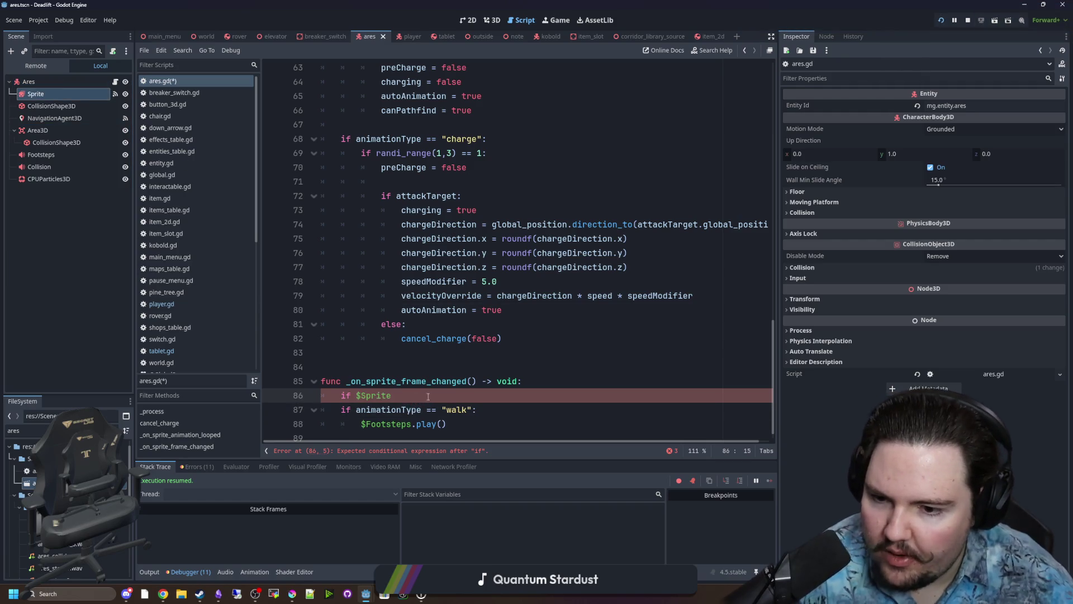
text(rame ==-)
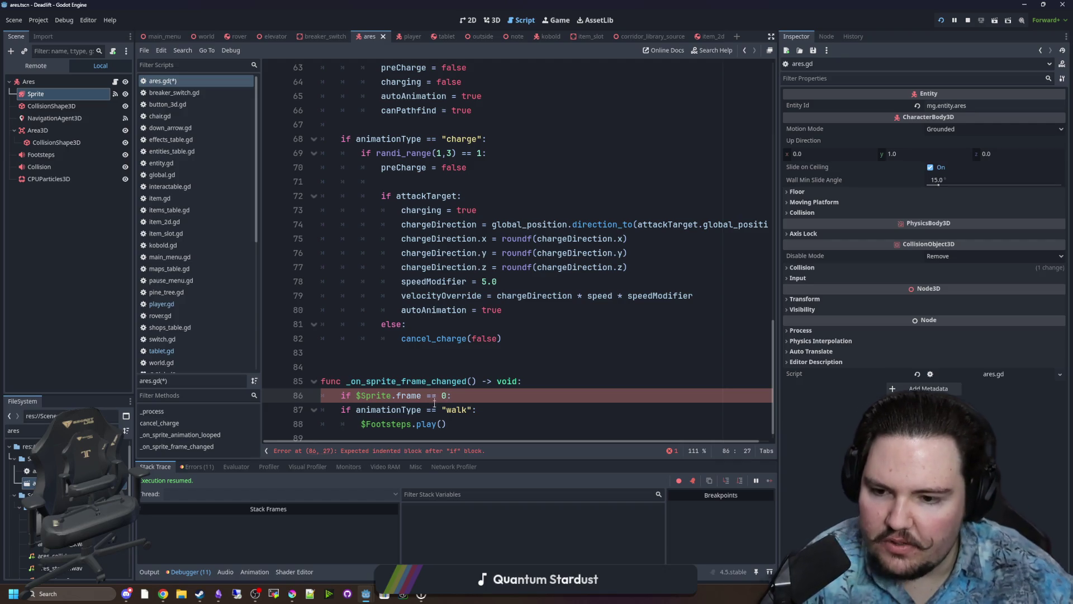
Indent the walk check and footsteps lines under the frame check, save, and launch the game.
key(Down)
key(Down)
key(shift+Up)
key(shift+Home)
key(Tab)
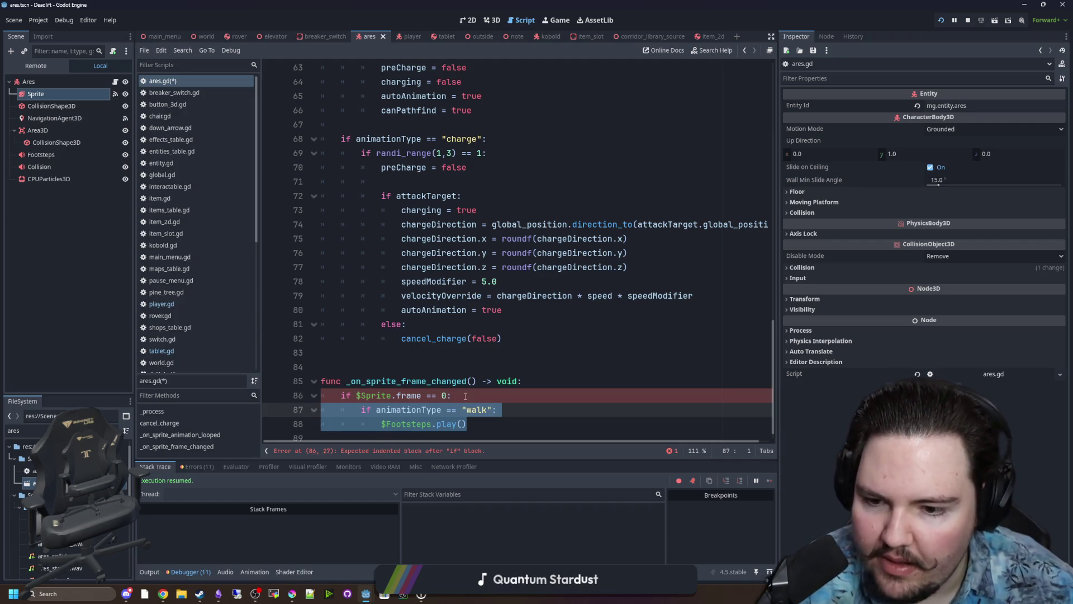
click(465, 366)
key(ctrl+s)
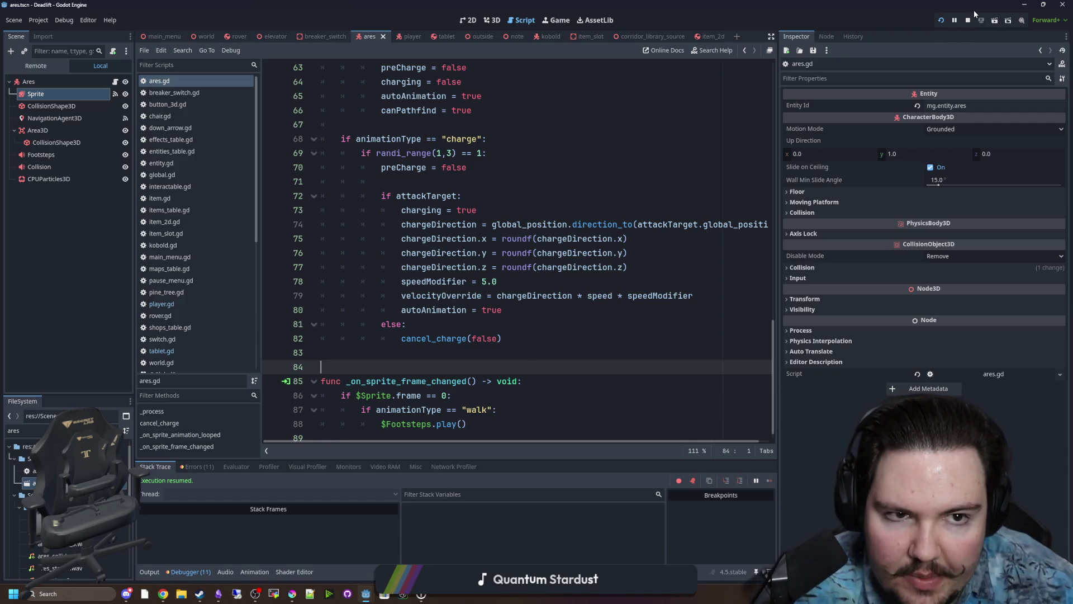
click(968, 20)
click(943, 19)
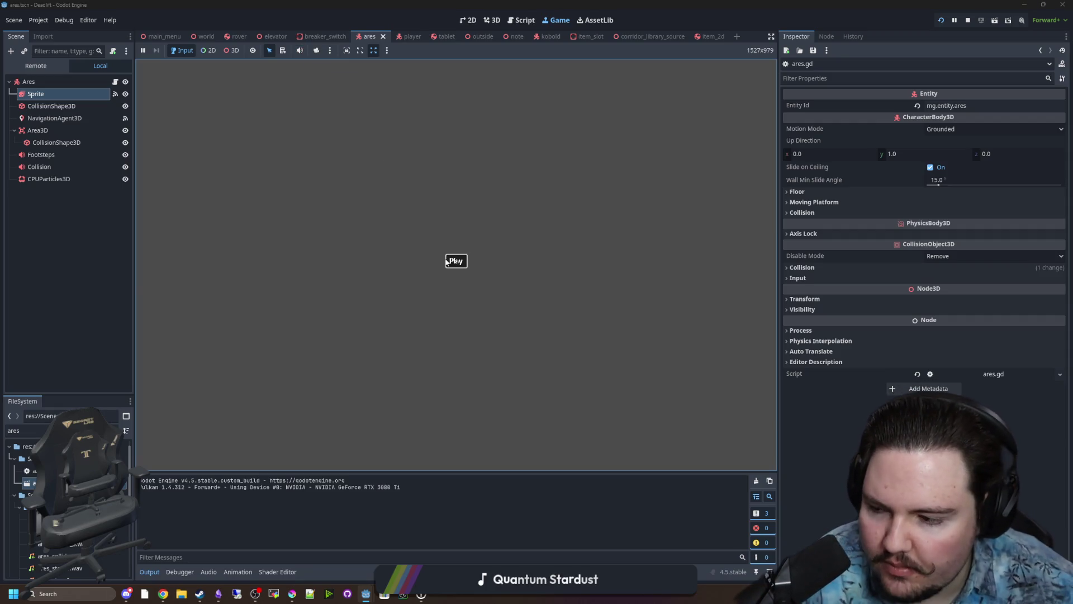
Start the game with the Play button on its title screen.
click(447, 262)
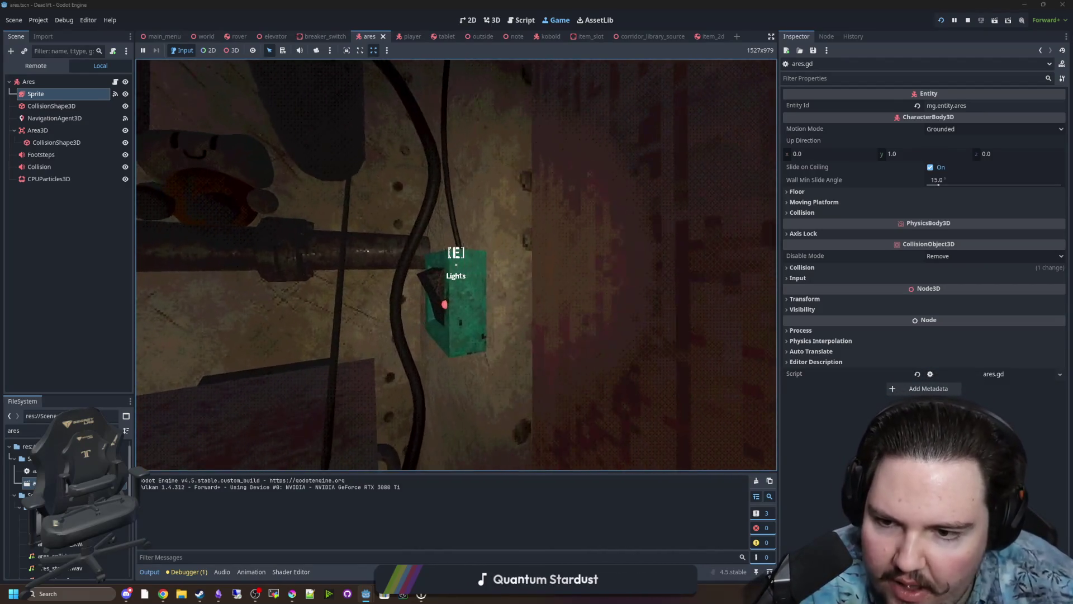
Turn the lights on at the breaker, play until dying, then open a new Chrome window.
key(e)
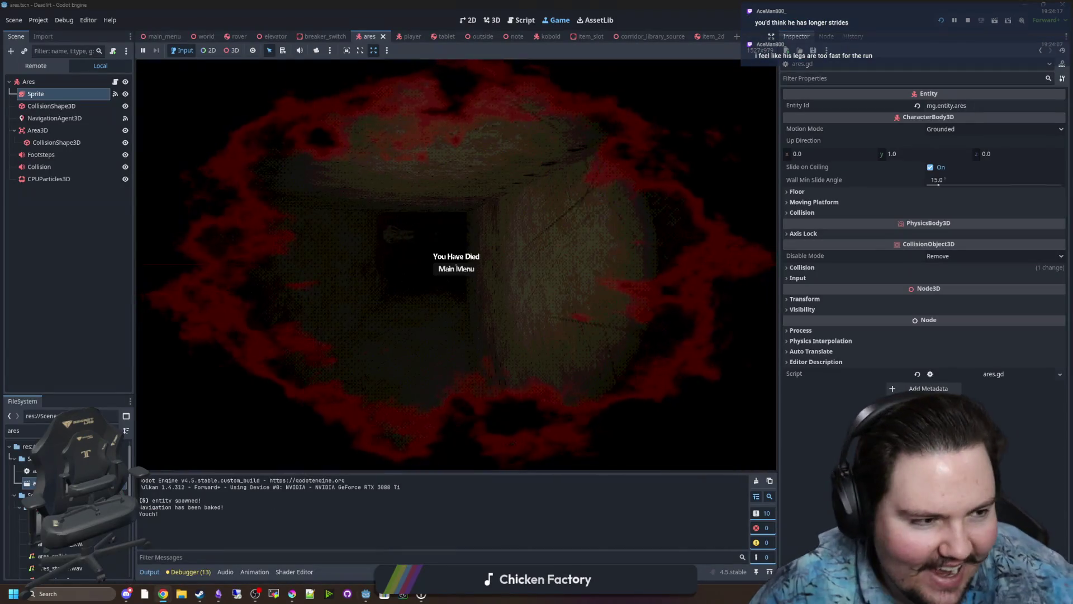
click(163, 594)
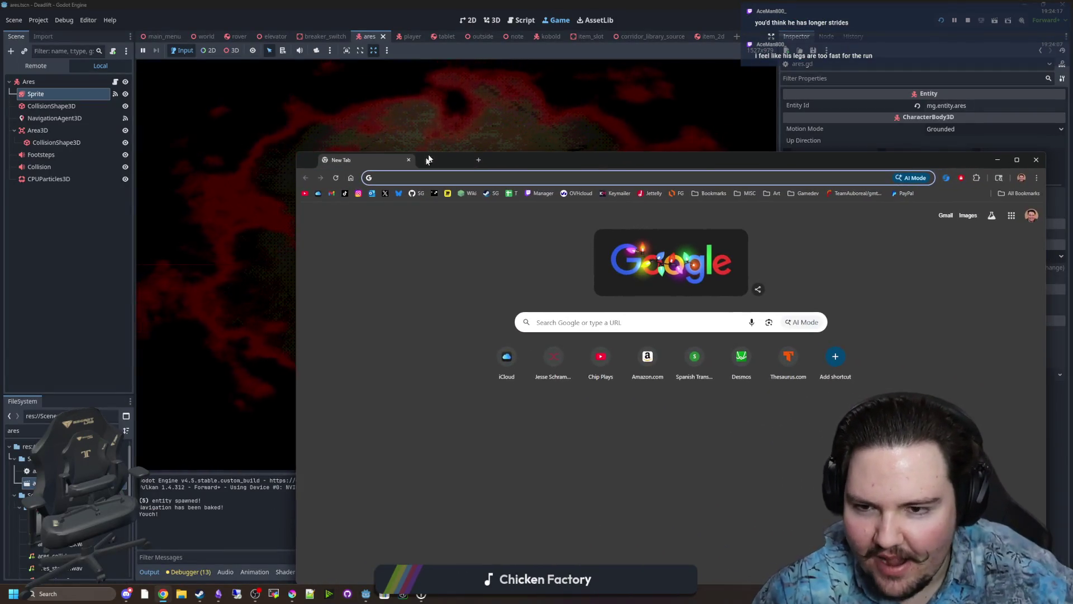
Search Google Images for 'gallop gif' and preview several galloping horse GIFs.
text(gallop gif)
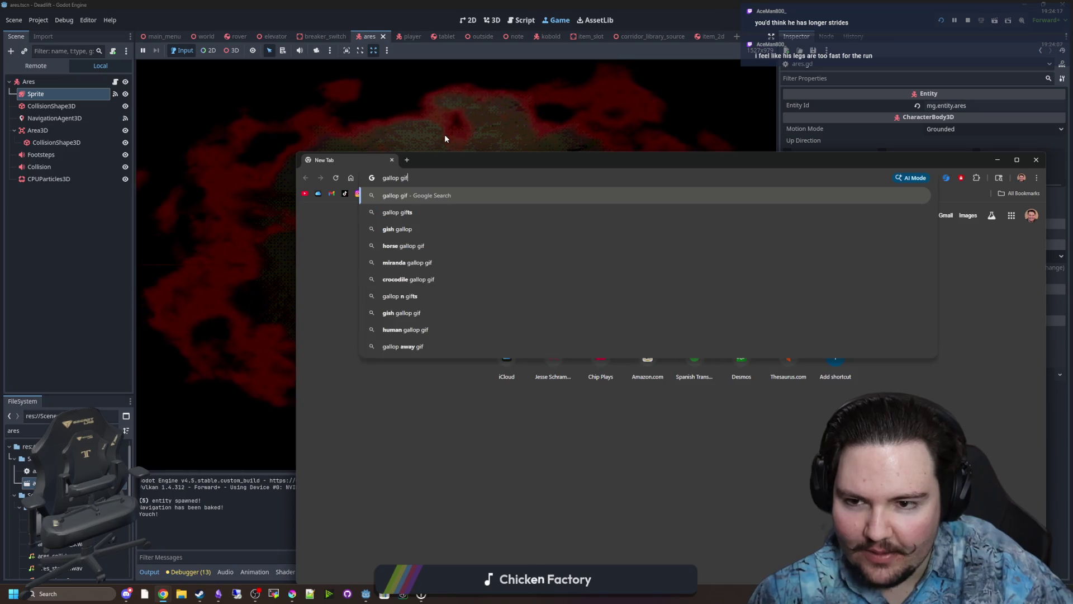
key(Return)
click(419, 264)
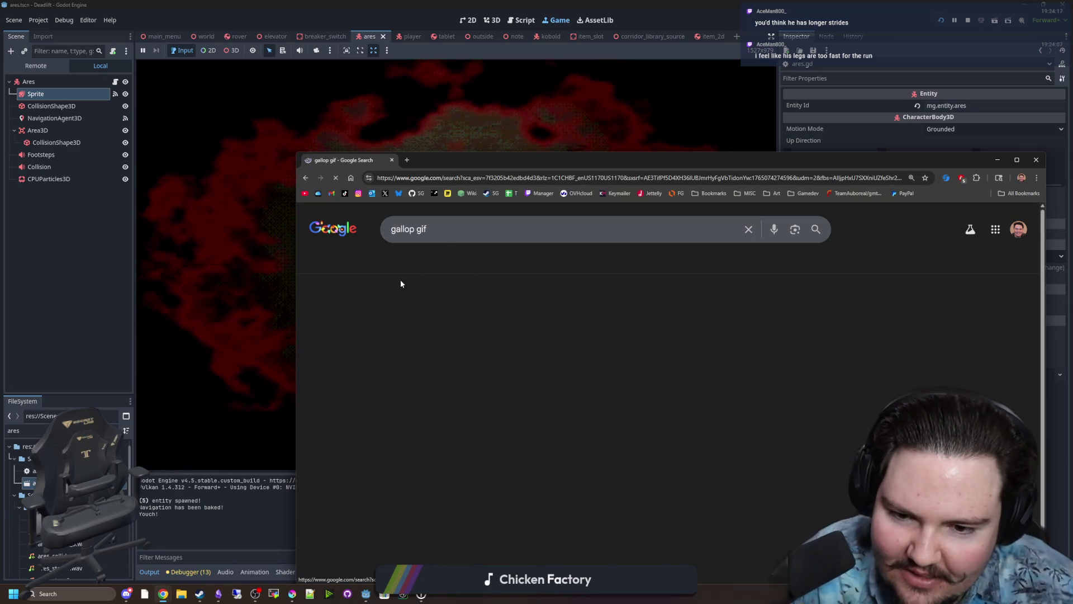
click(530, 369)
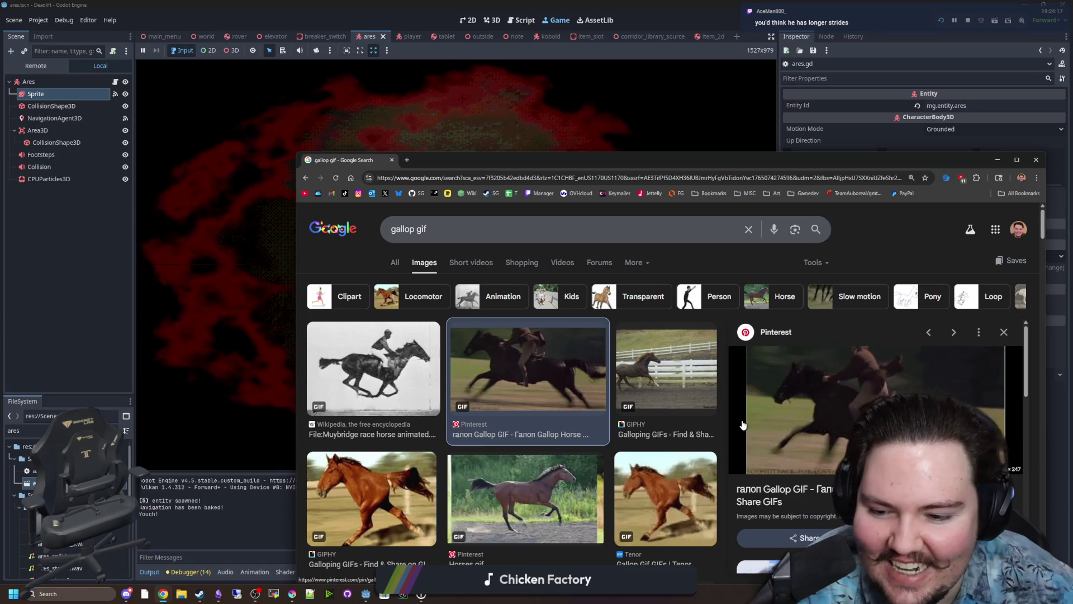
click(432, 487)
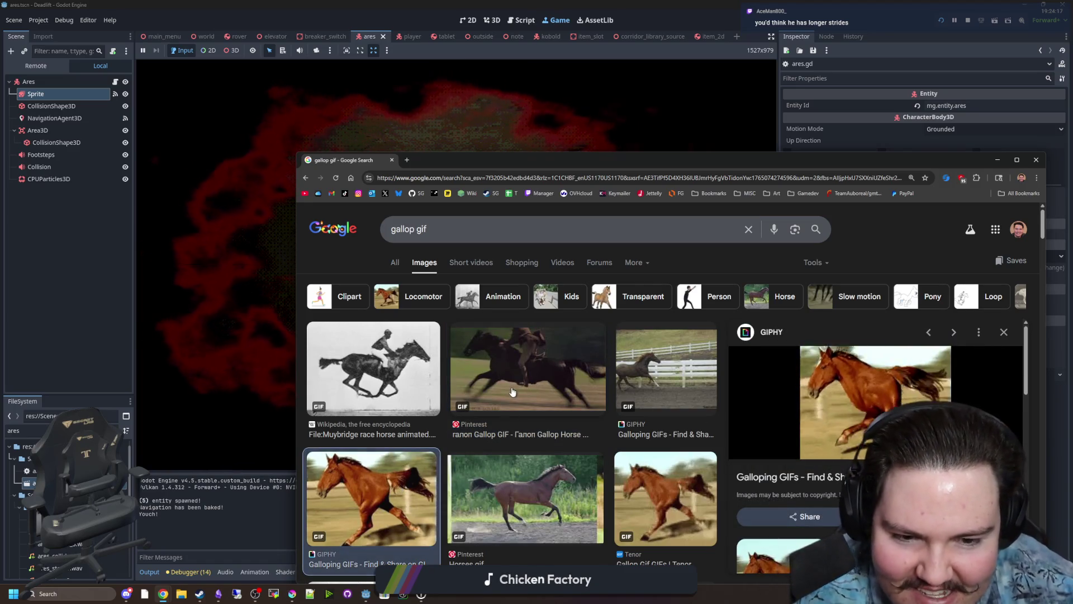
click(512, 391)
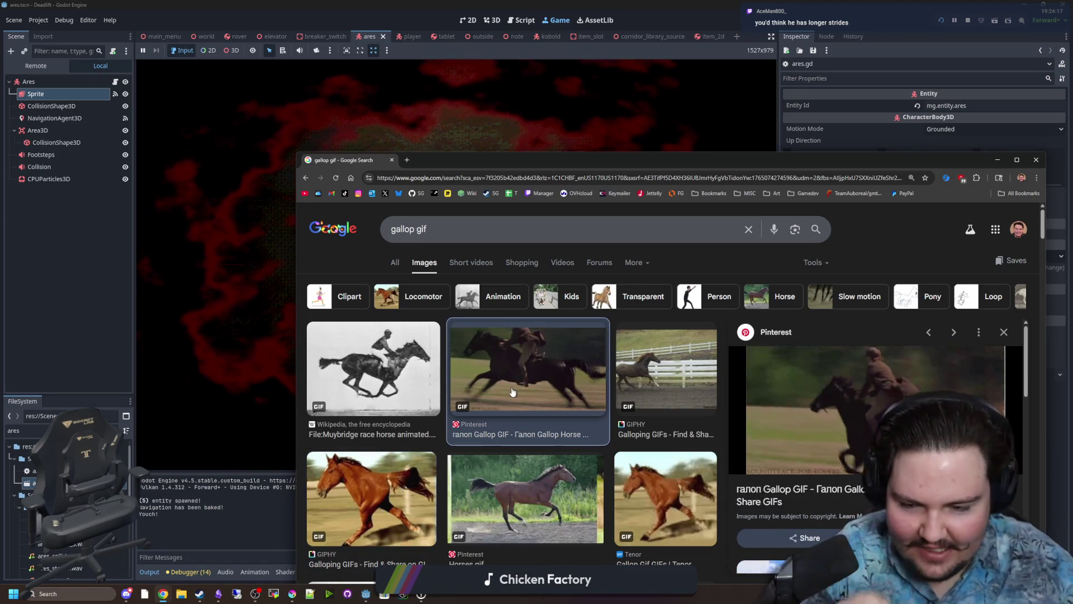
key(Left)
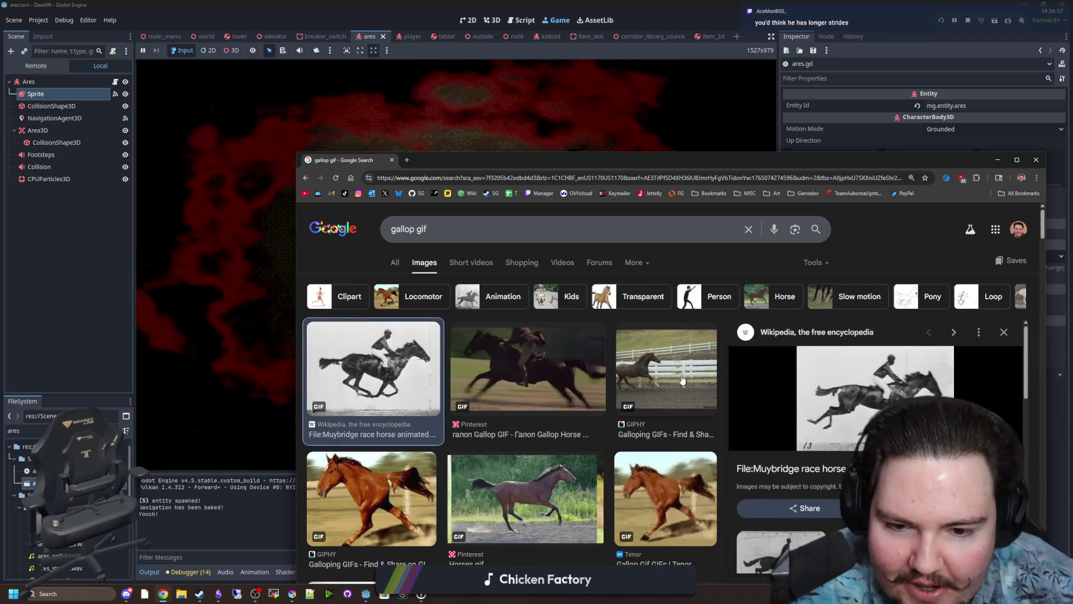
click(683, 391)
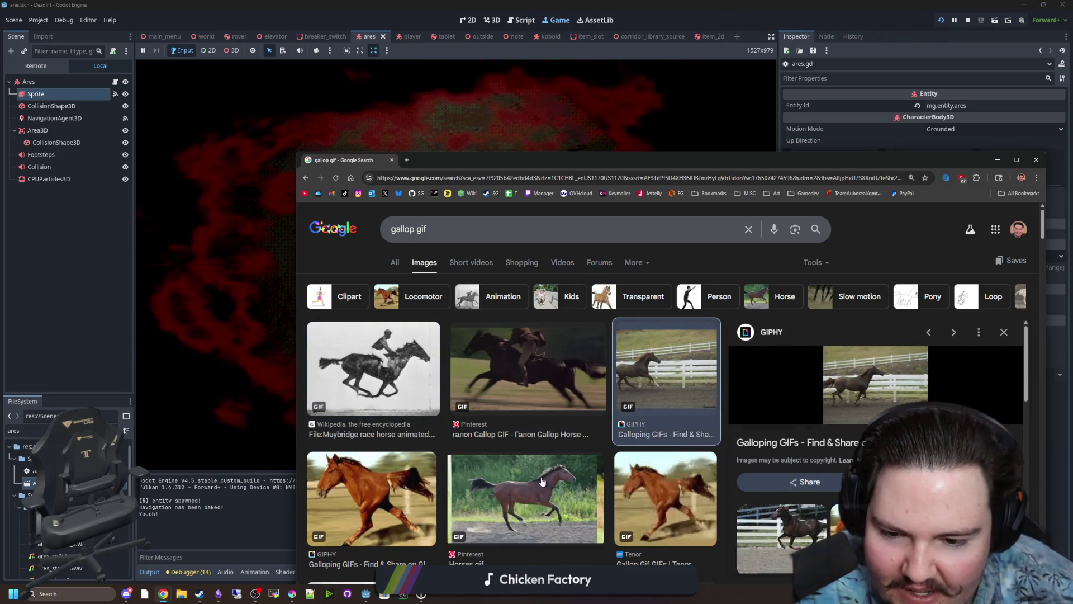
click(528, 492)
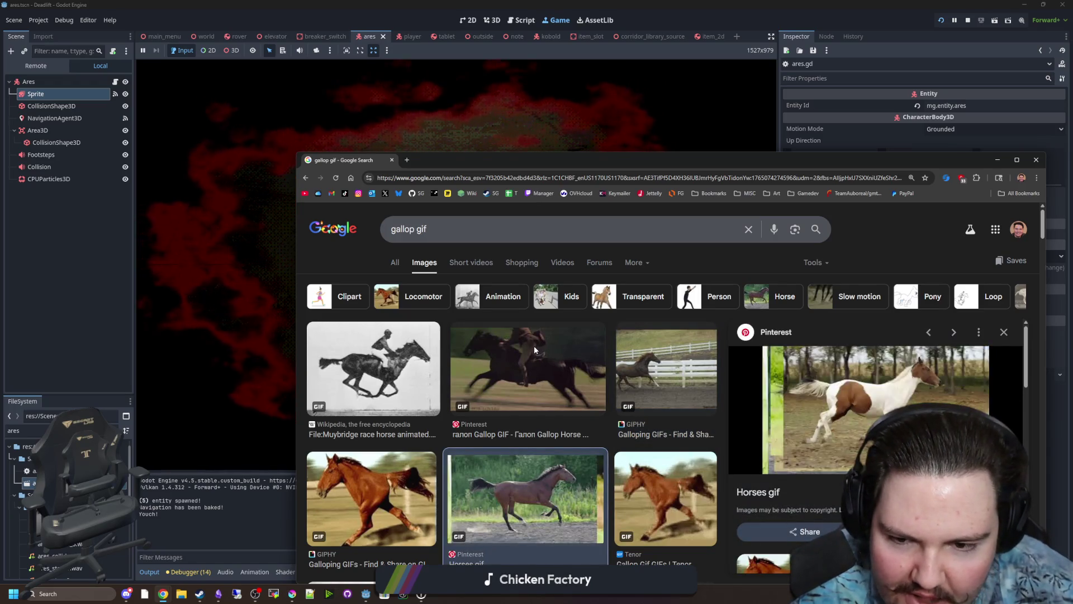
click(535, 350)
Search 'horse walking gif', preview the results, then switch back to the Godot game.
triple_click(394, 221)
text(horse walking g)
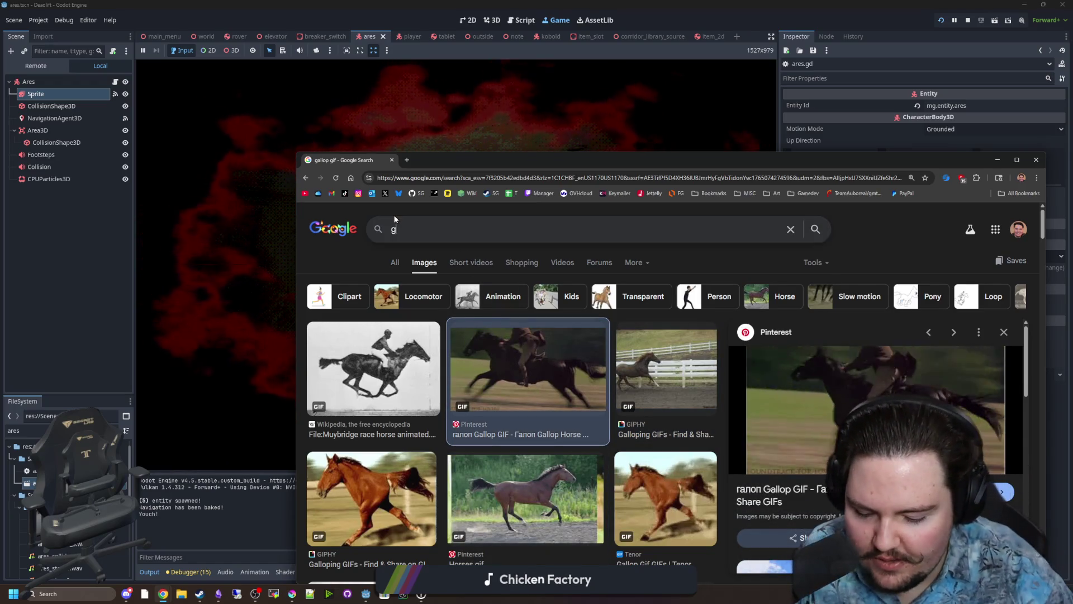
text(if)
key(Return)
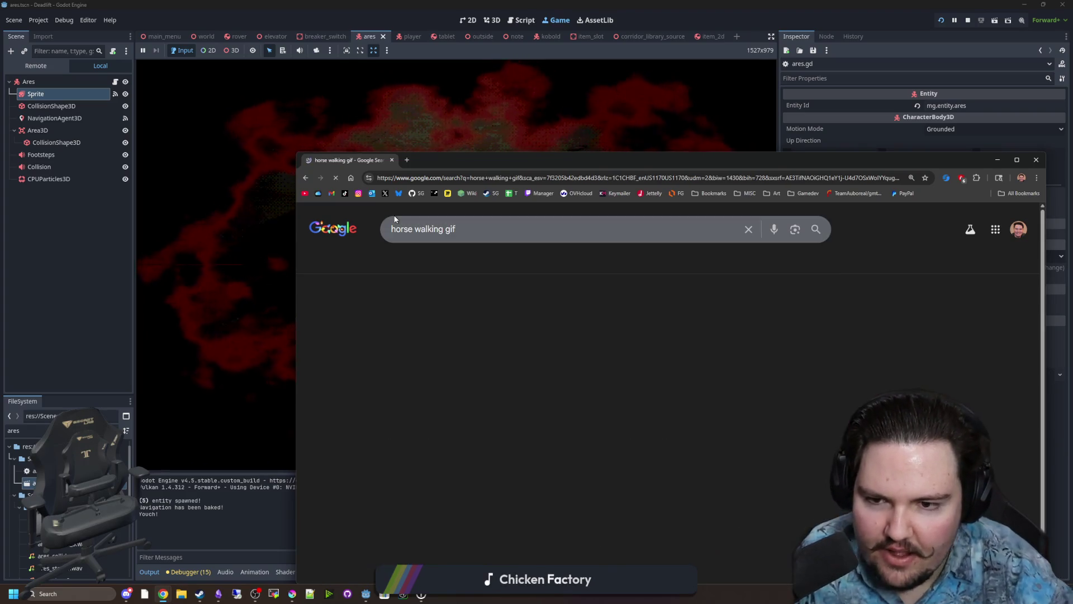
click(452, 374)
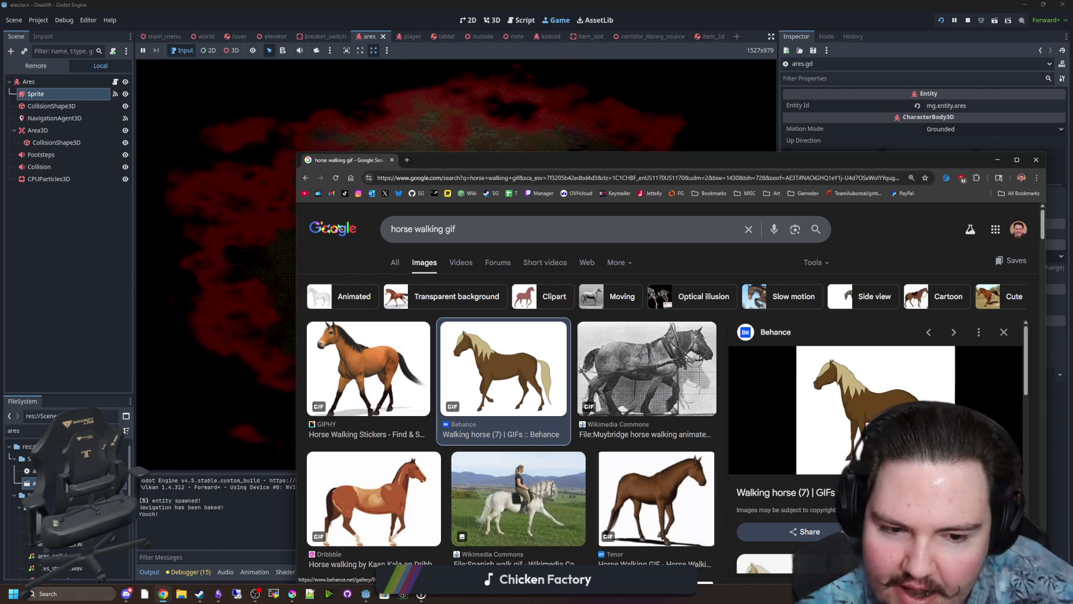
click(441, 391)
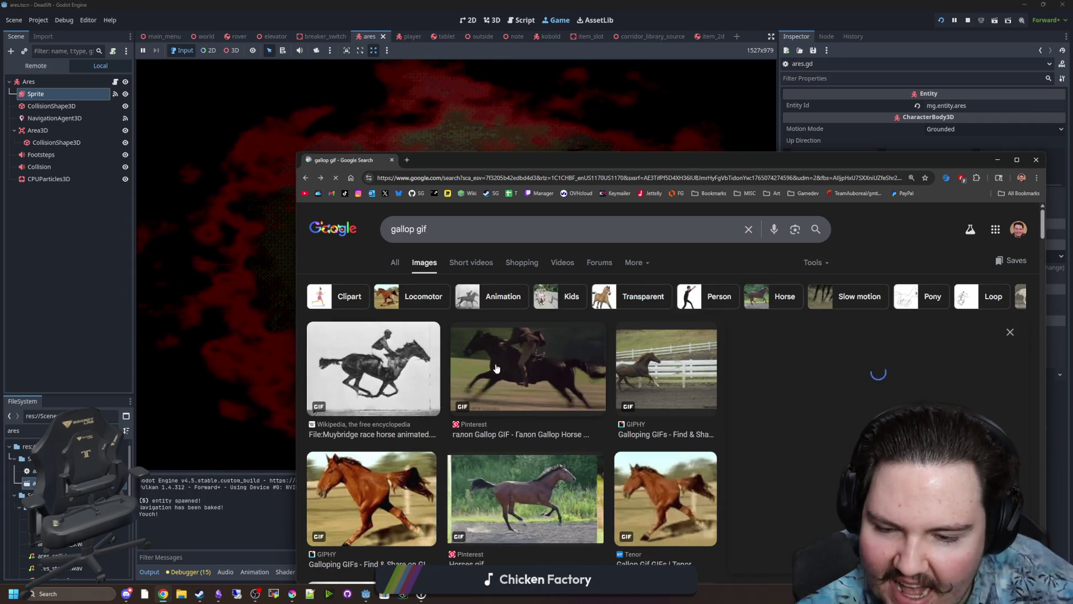
click(528, 369)
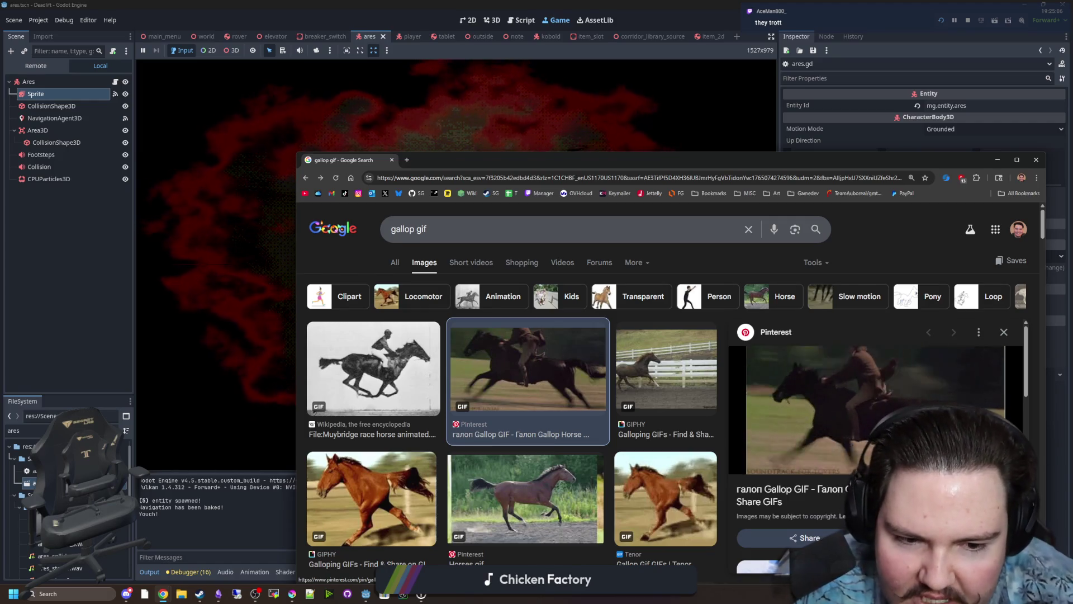
key(alt+Tab)
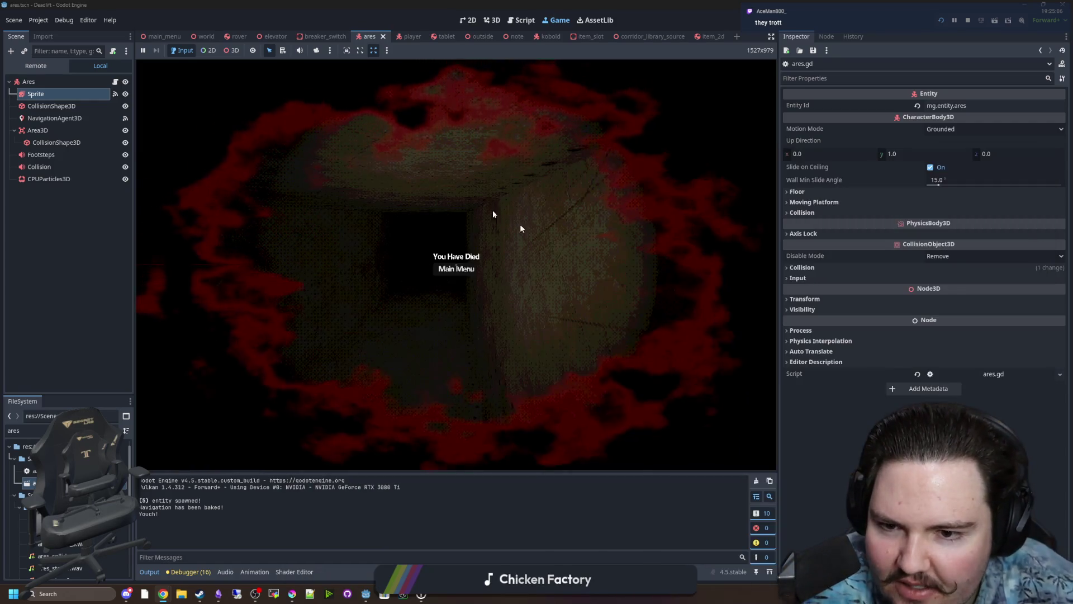
Return the game from the death screen to its main menu, then bring up the Starground Miro board.
click(476, 271)
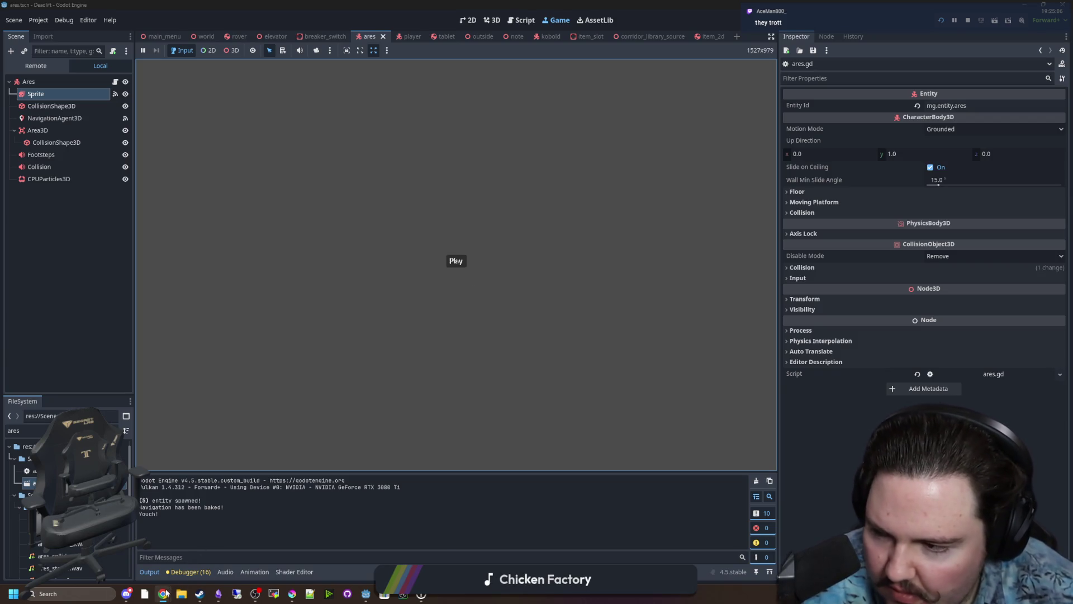
mouse_move(166, 591)
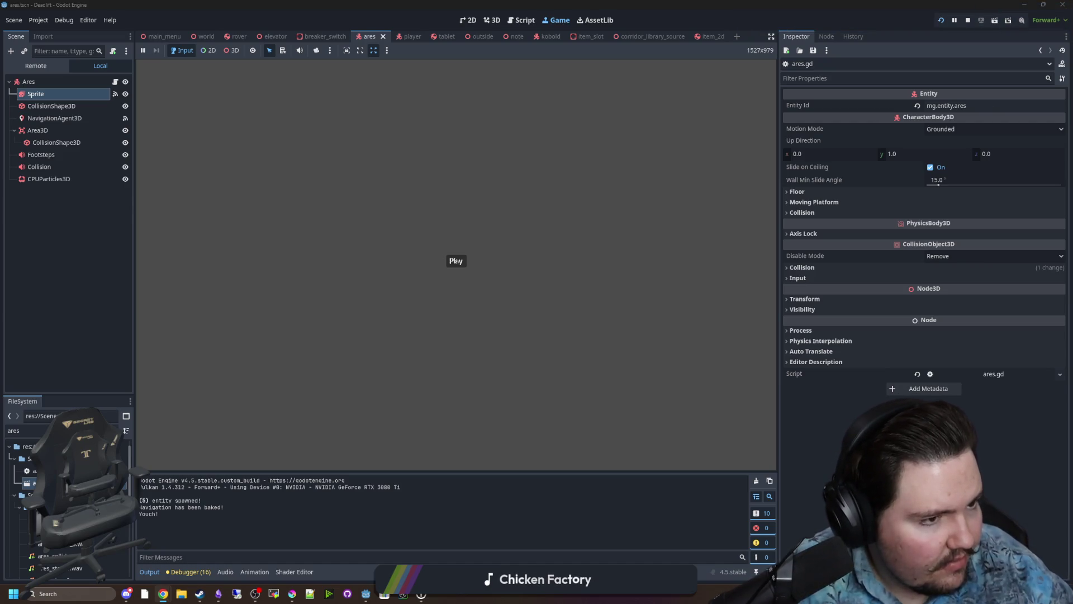
key(alt+Tab)
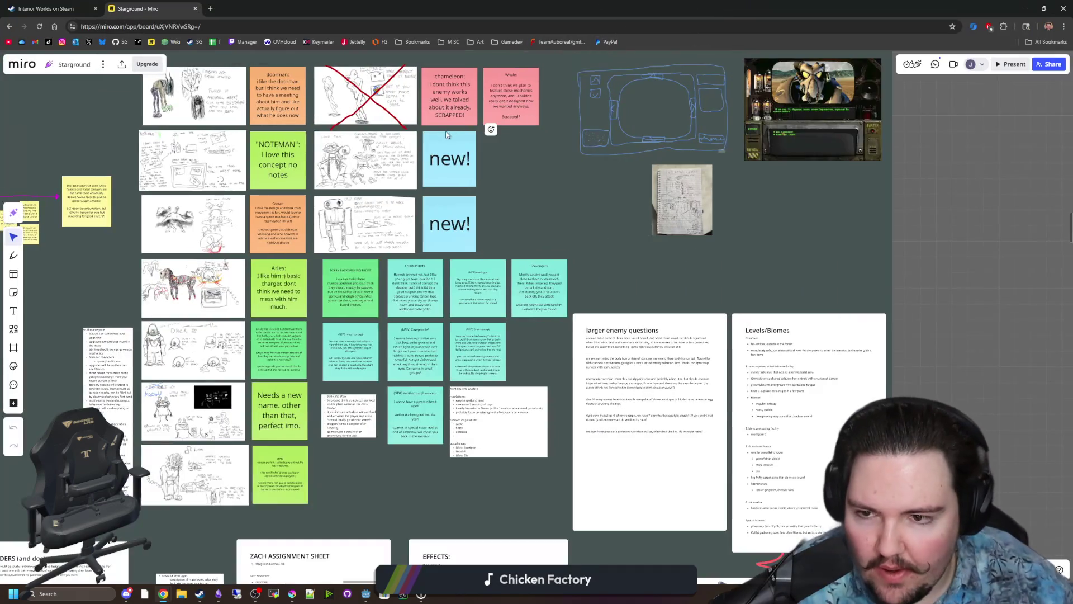
scroll(555, 224, up, 3)
scroll(555, 223, left, 3)
scroll(430, 287, up, 5)
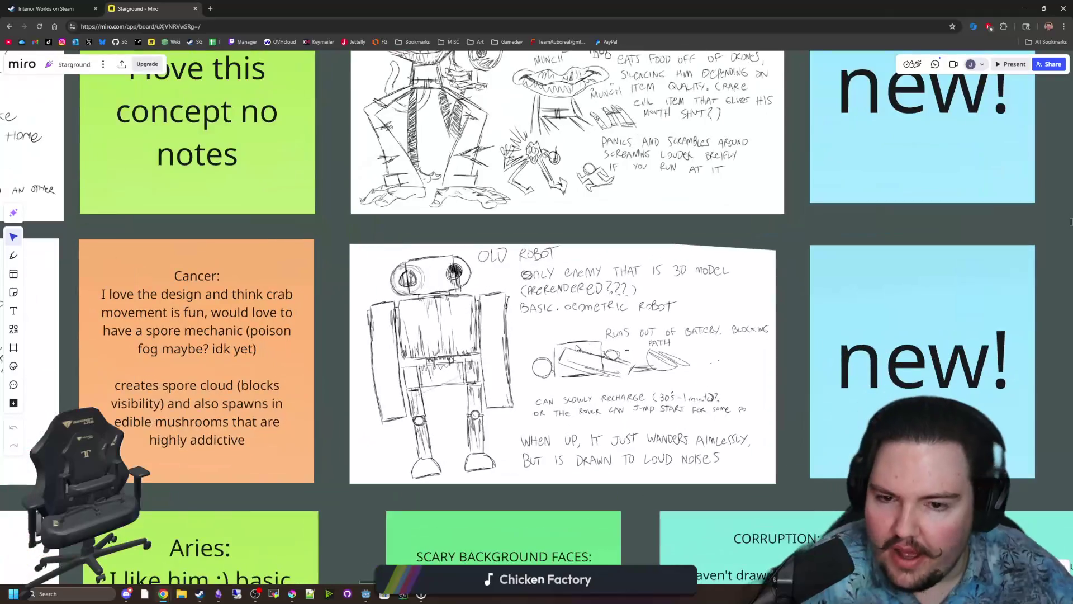
scroll(551, 361, up, 3)
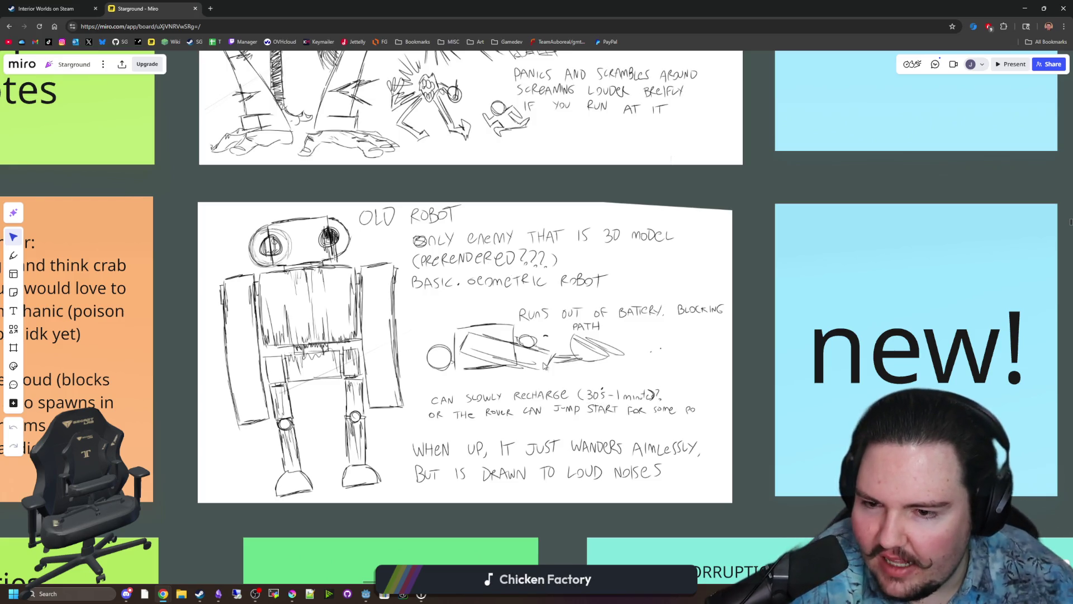
scroll(463, 383, down, 2)
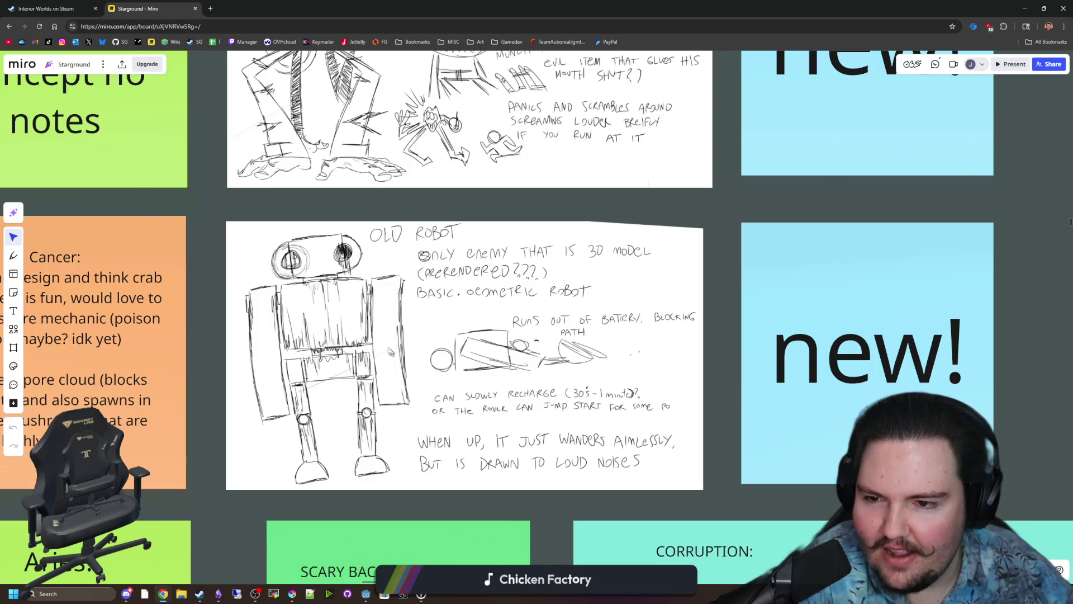
scroll(398, 371, down, 5)
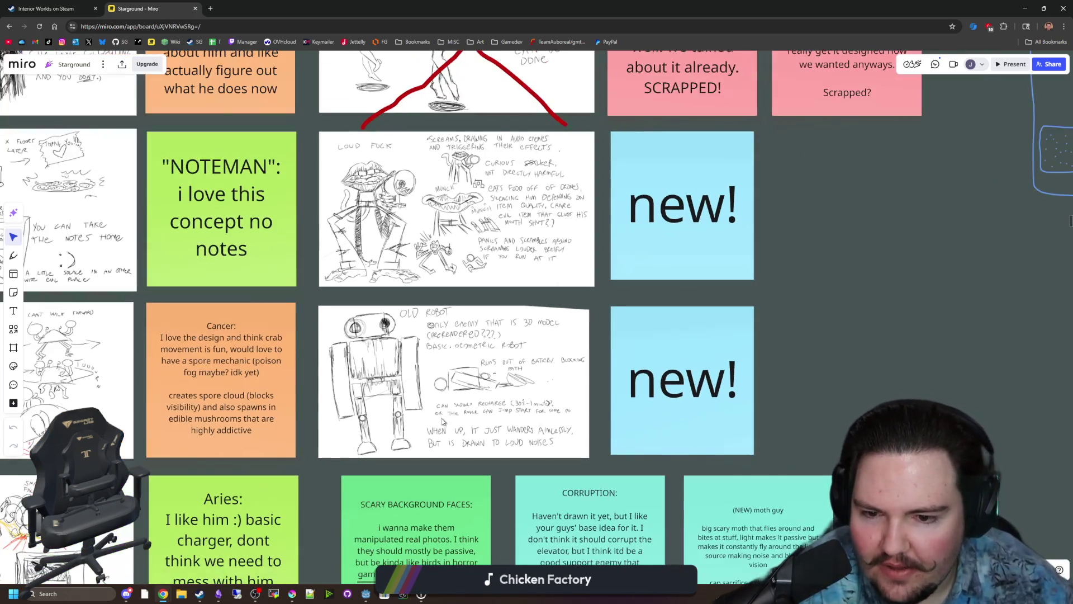
scroll(446, 397, up, 3)
scroll(503, 465, down, 5)
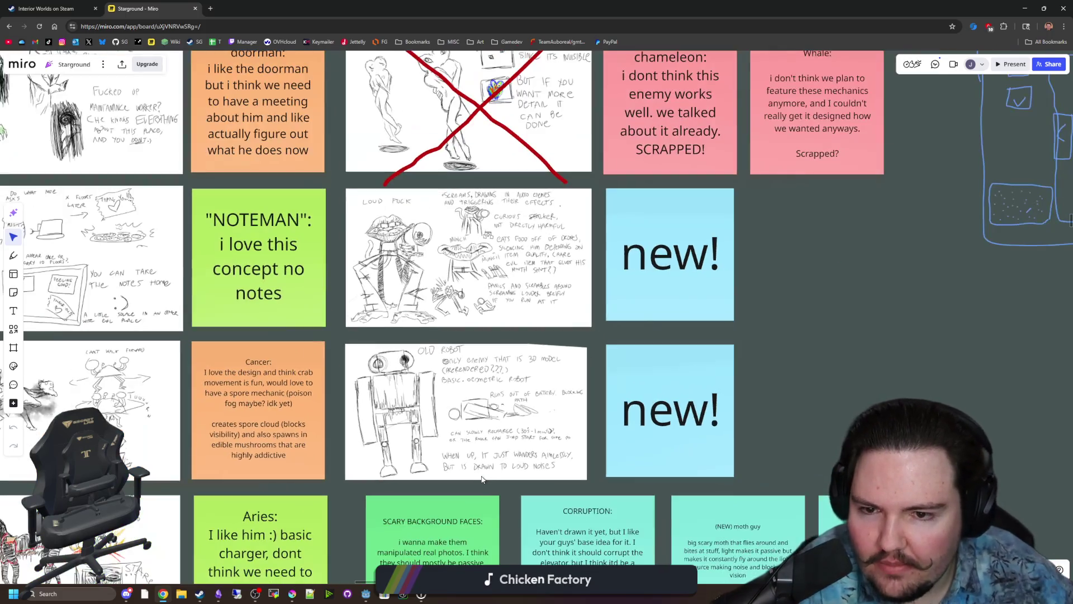
scroll(502, 467, down, 3)
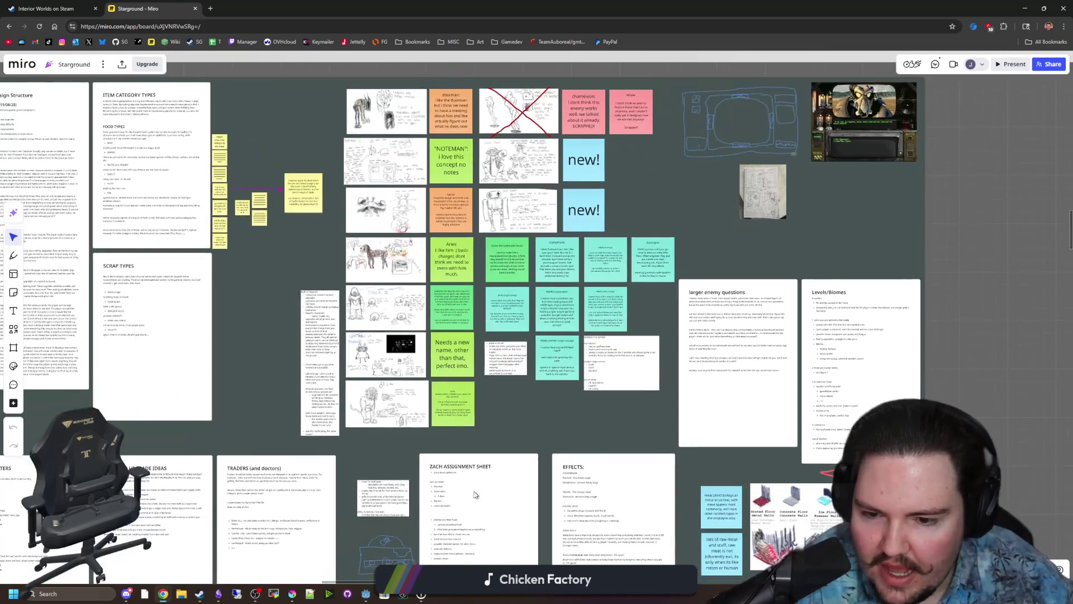
scroll(471, 497, up, 4)
scroll(564, 317, down, 2)
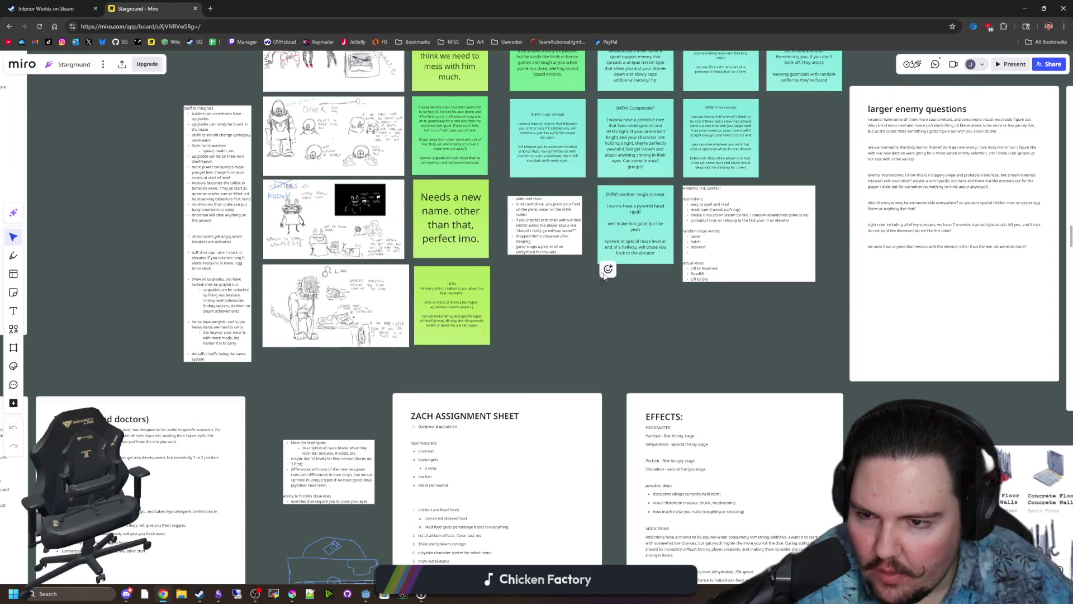
drag(604, 273, 649, 376)
drag(305, 199, 283, 444)
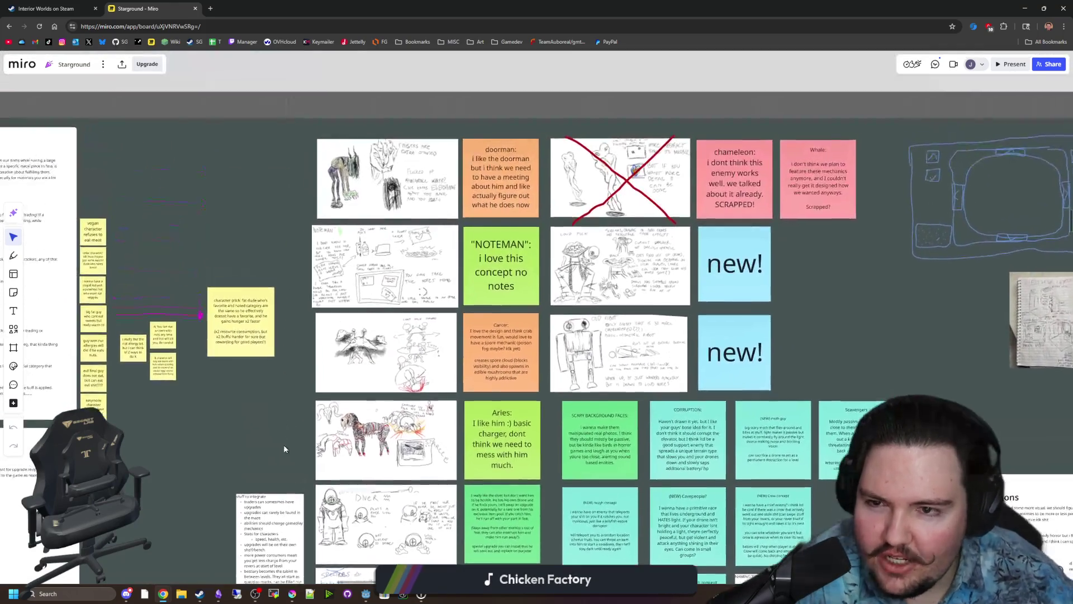
scroll(335, 235, up, 5)
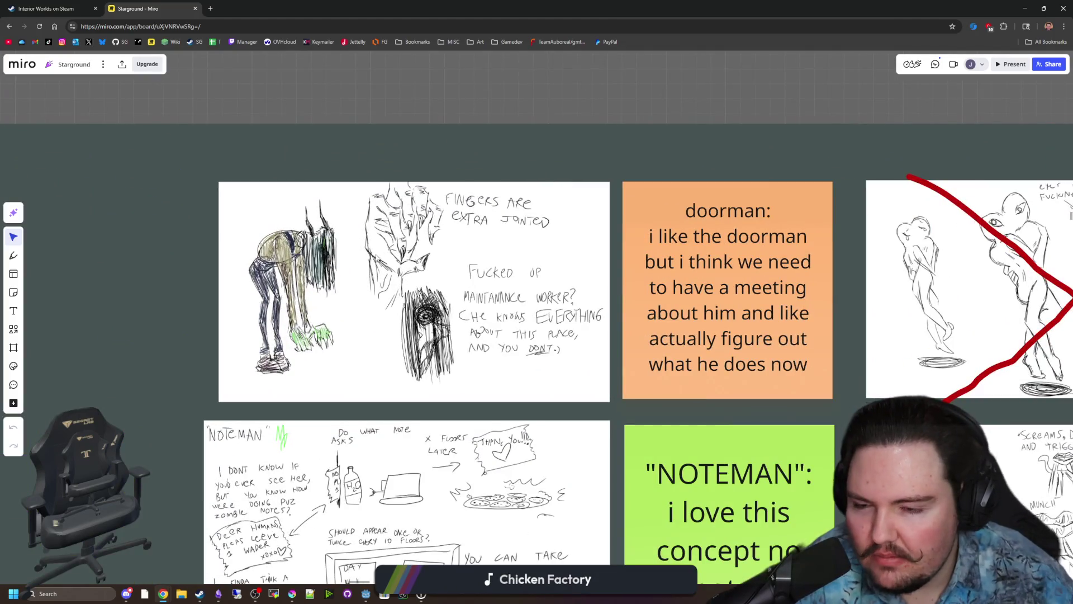
scroll(287, 255, up, 3)
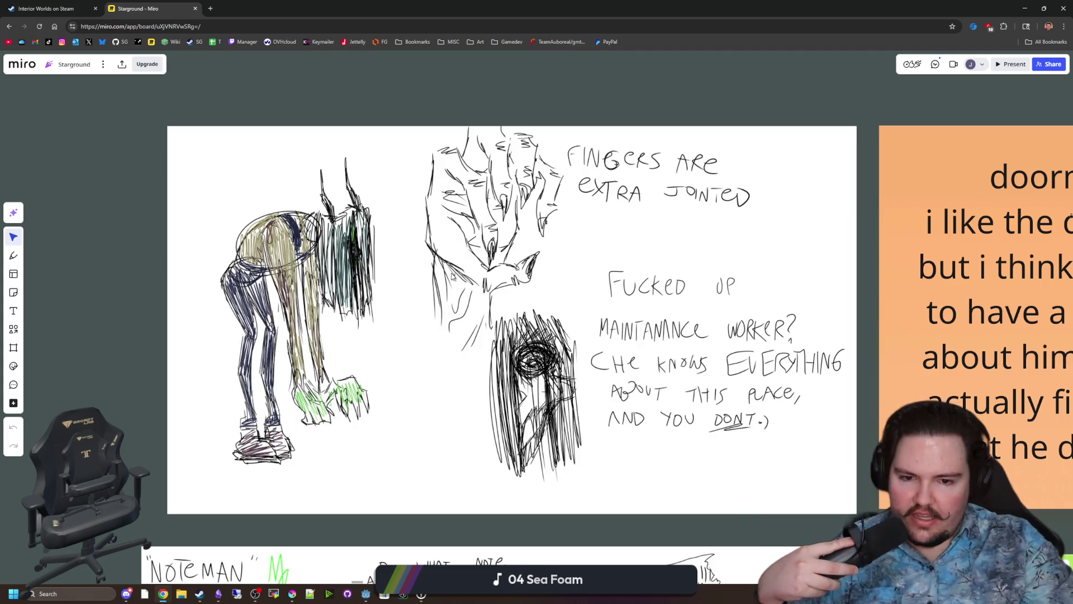
scroll(451, 276, down, 6)
scroll(347, 331, down, 5)
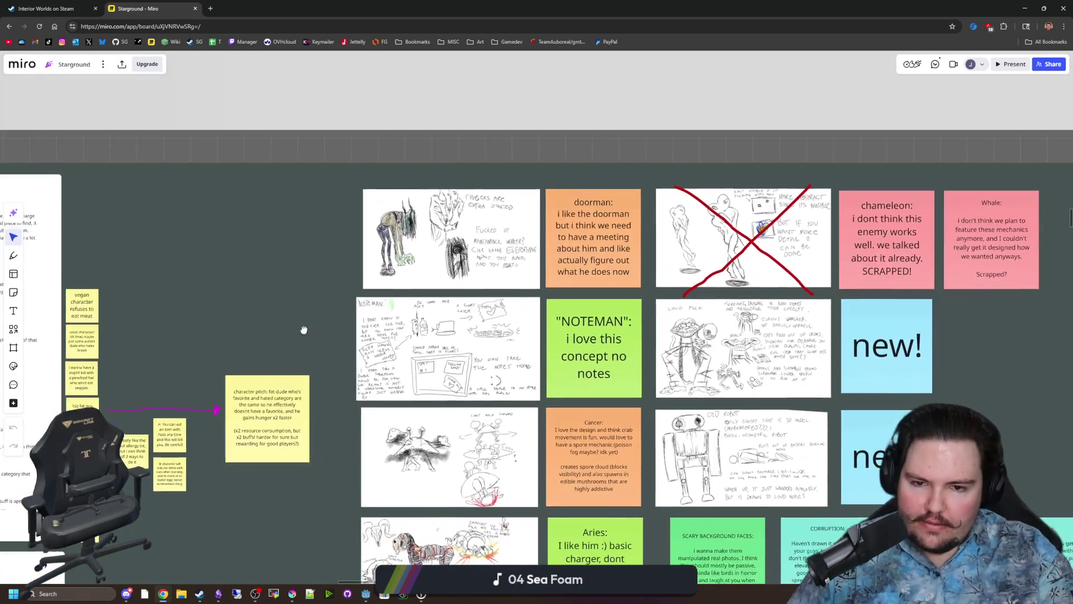
scroll(307, 212, down, 10)
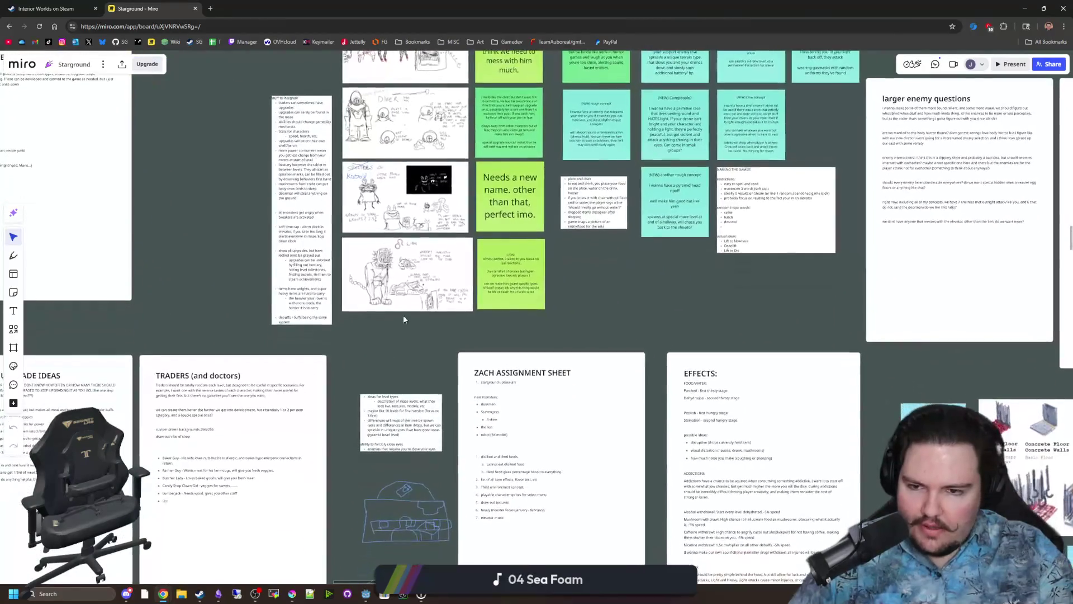
scroll(495, 385, up, 6)
scroll(390, 443, up, 8)
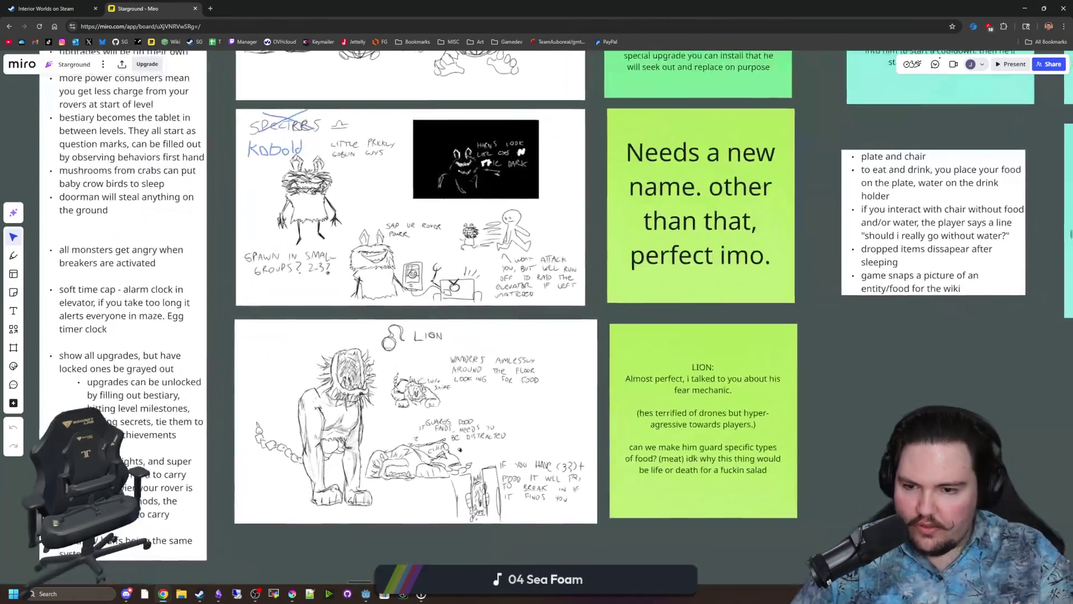
scroll(390, 443, down, 3)
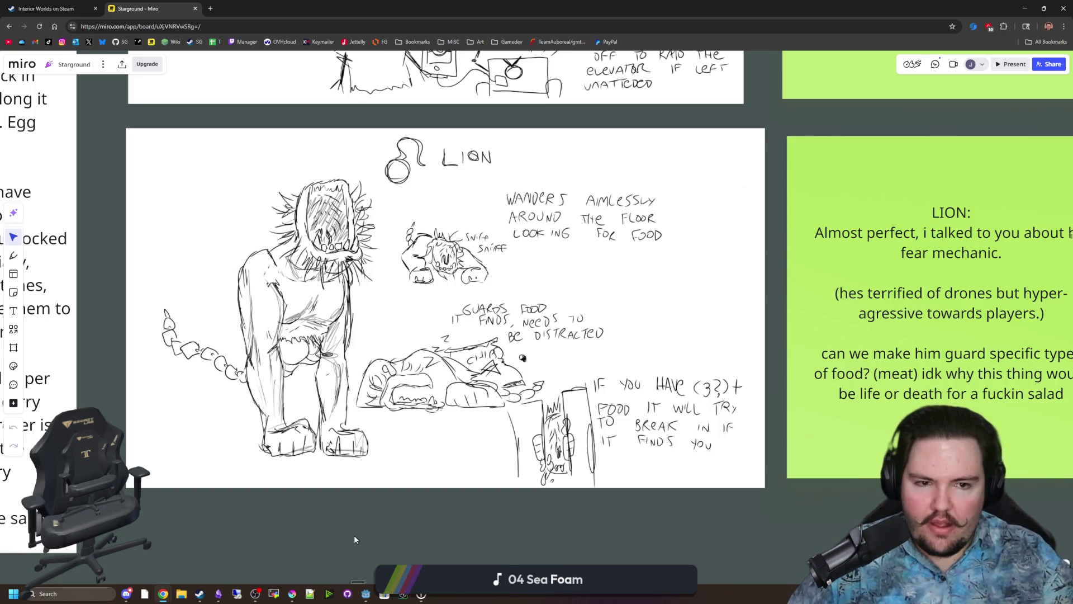
scroll(371, 454, down, 2)
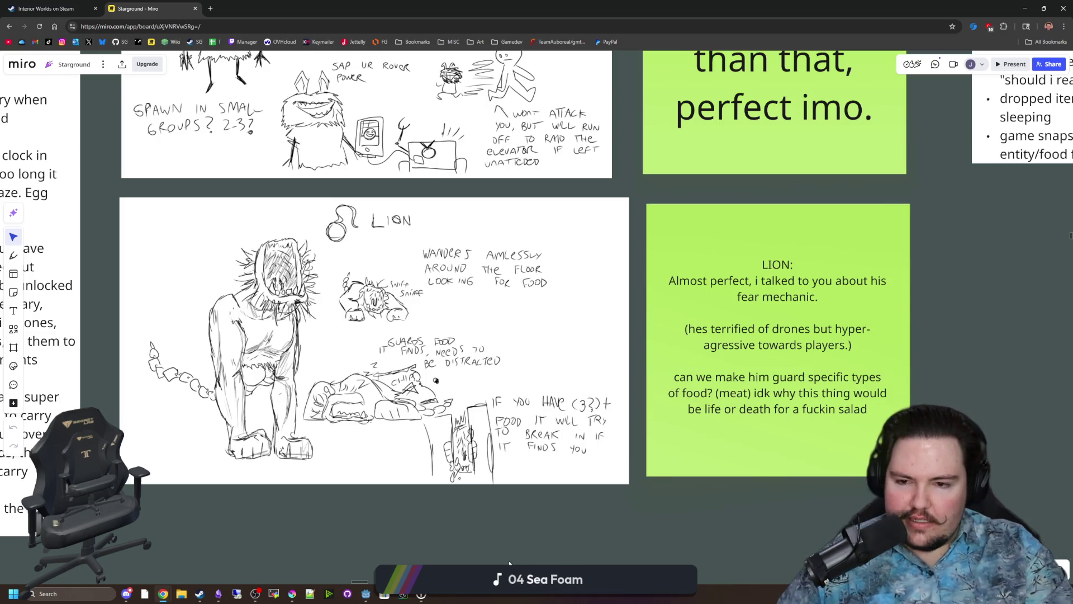
scroll(403, 482, up, 1)
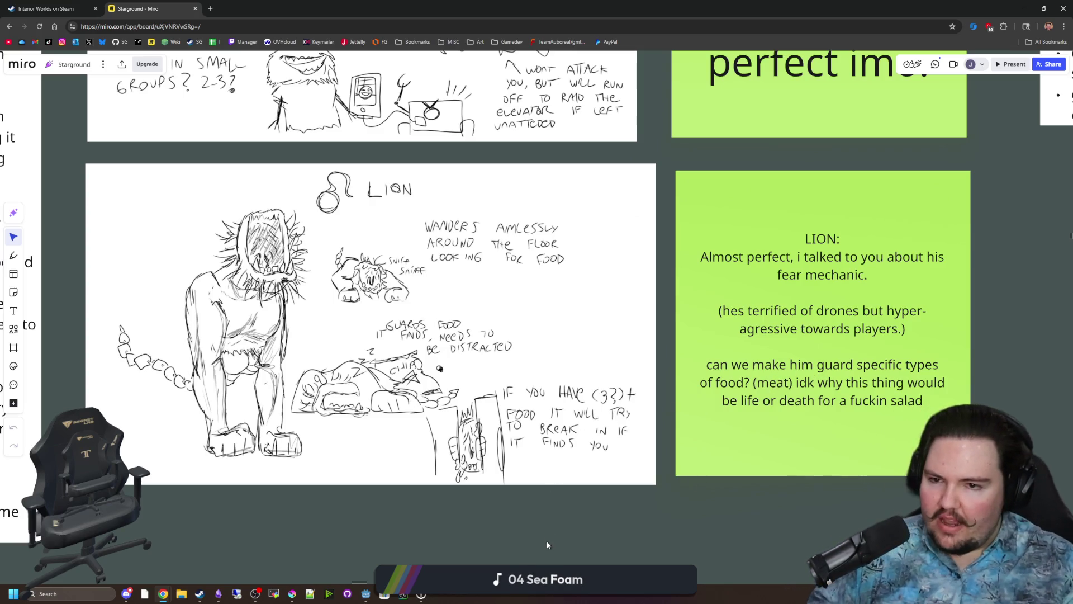
scroll(522, 526, left, 2)
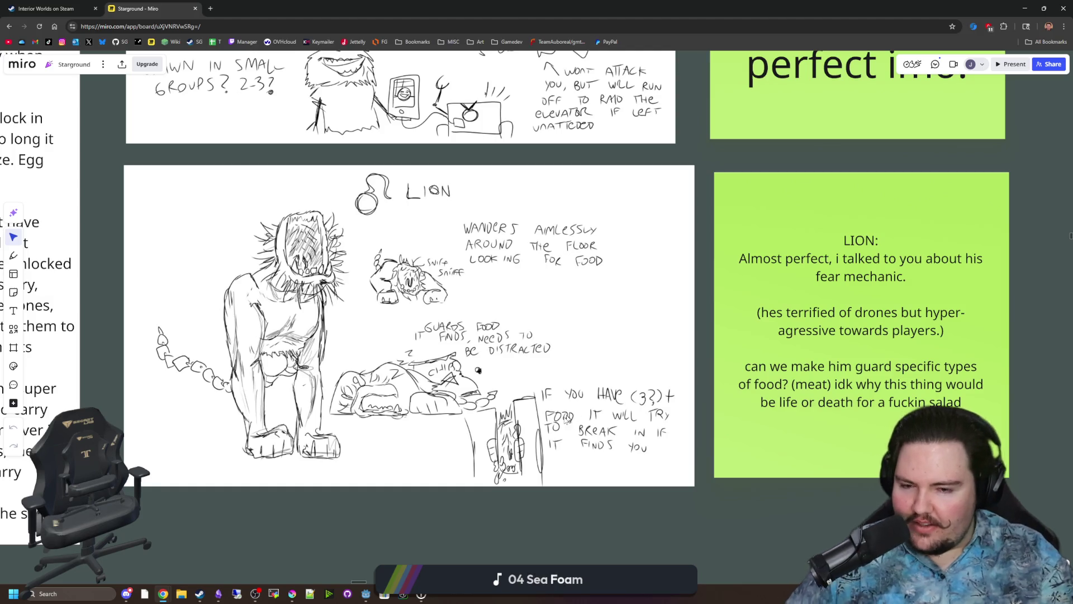
scroll(573, 423, down, 5)
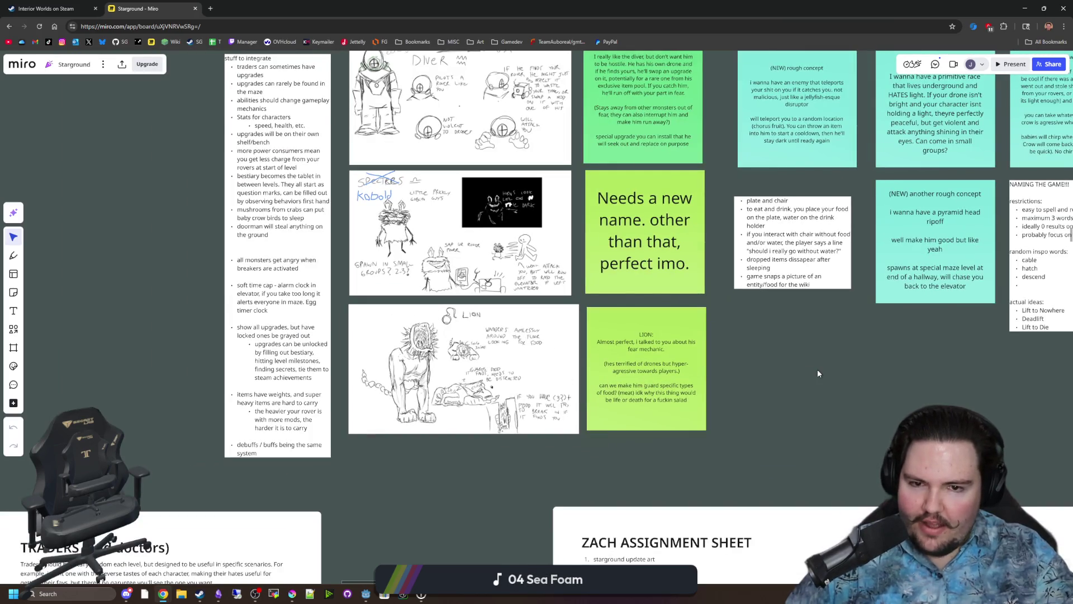
scroll(402, 299, up, 5)
scroll(431, 313, down, 3)
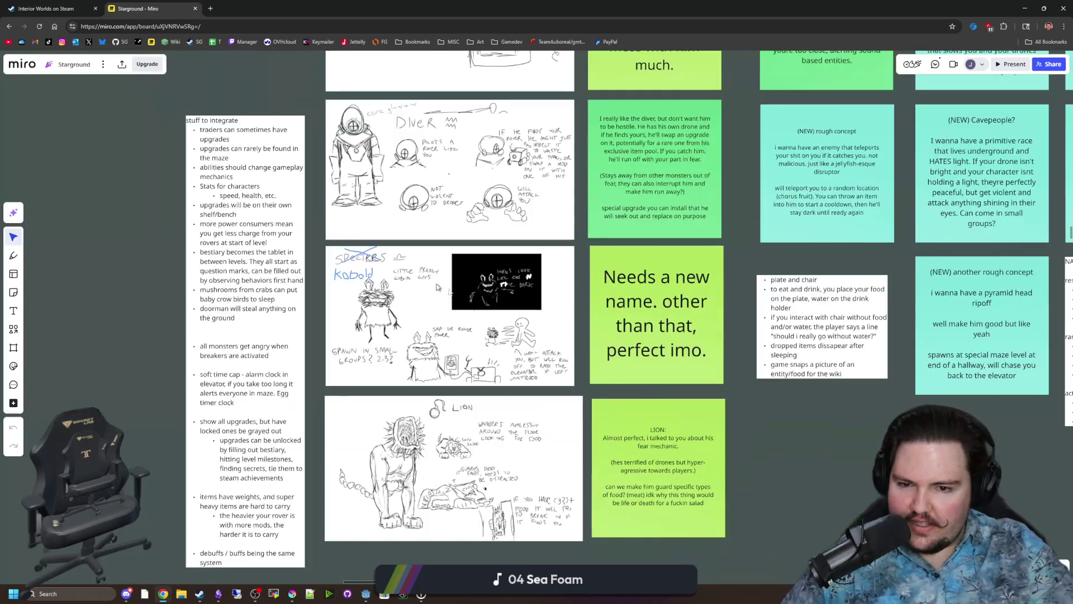
drag(866, 494, 721, 199)
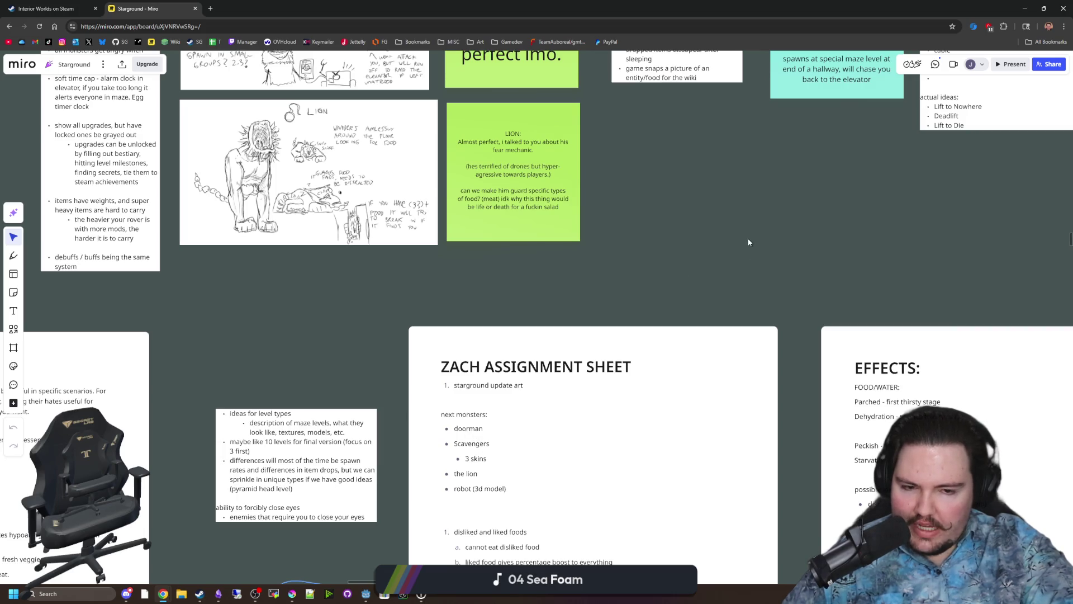
drag(749, 242, 343, 371)
scroll(490, 224, down, 1)
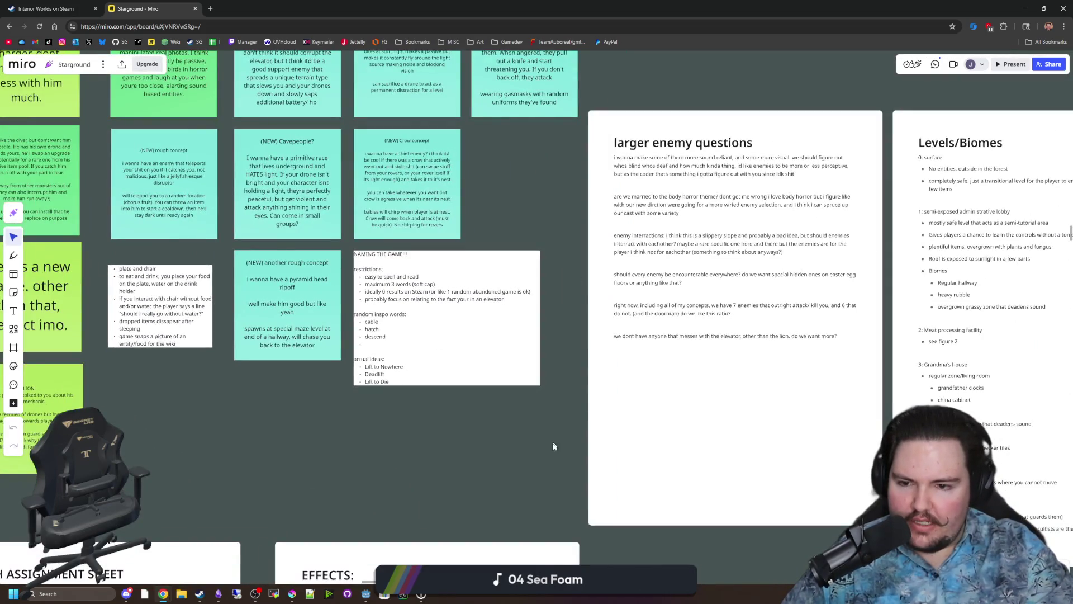
drag(554, 446, 407, 429)
drag(644, 559, 436, 557)
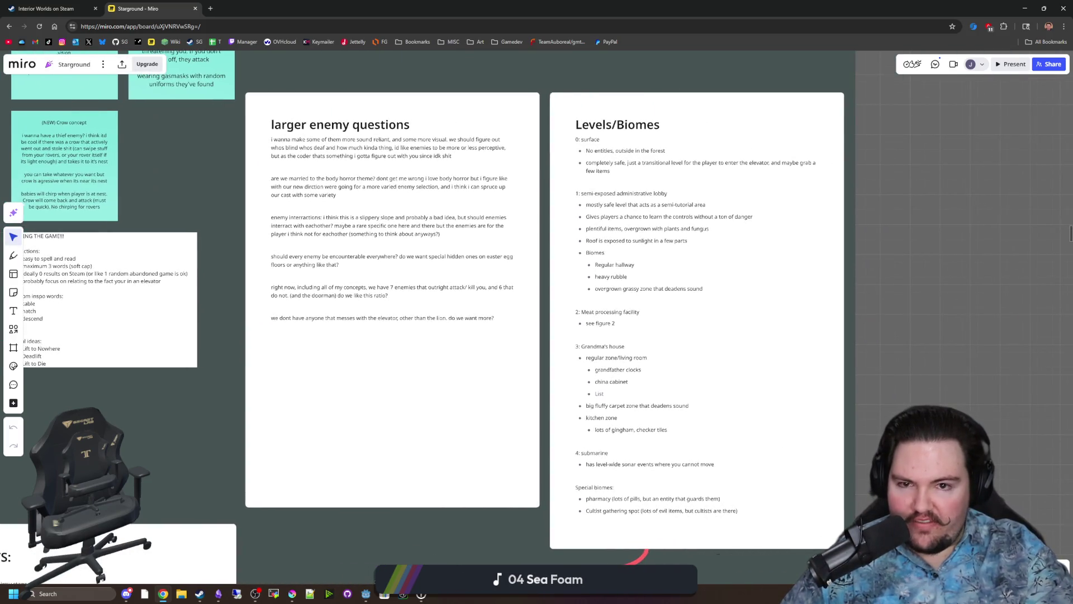
drag(820, 278, 688, 300)
scroll(709, 250, up, 2)
scroll(682, 271, down, 3)
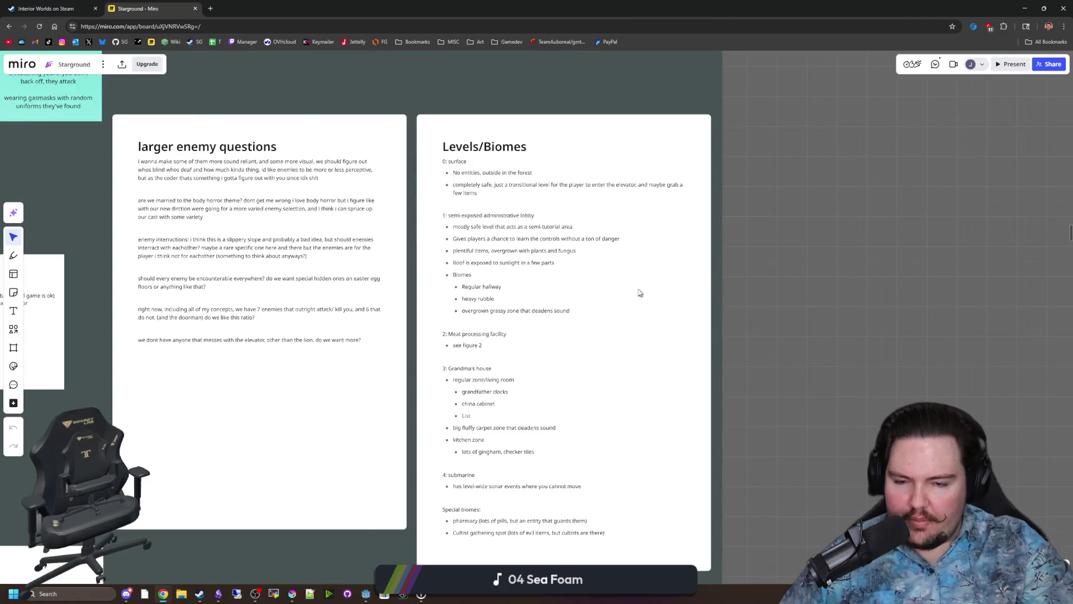
drag(832, 319, 820, 313)
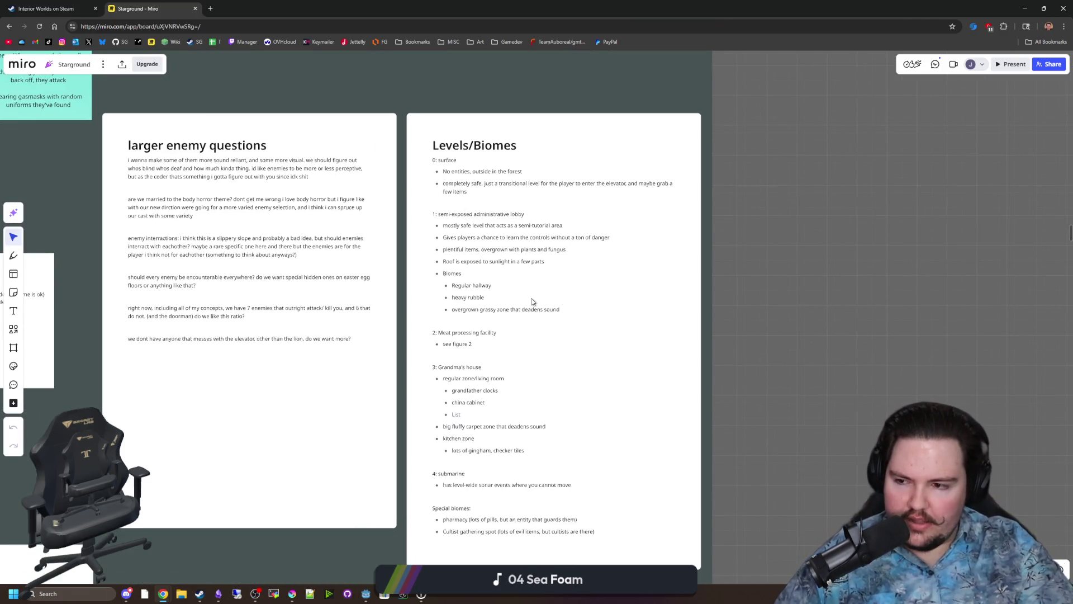
scroll(555, 330, up, 2)
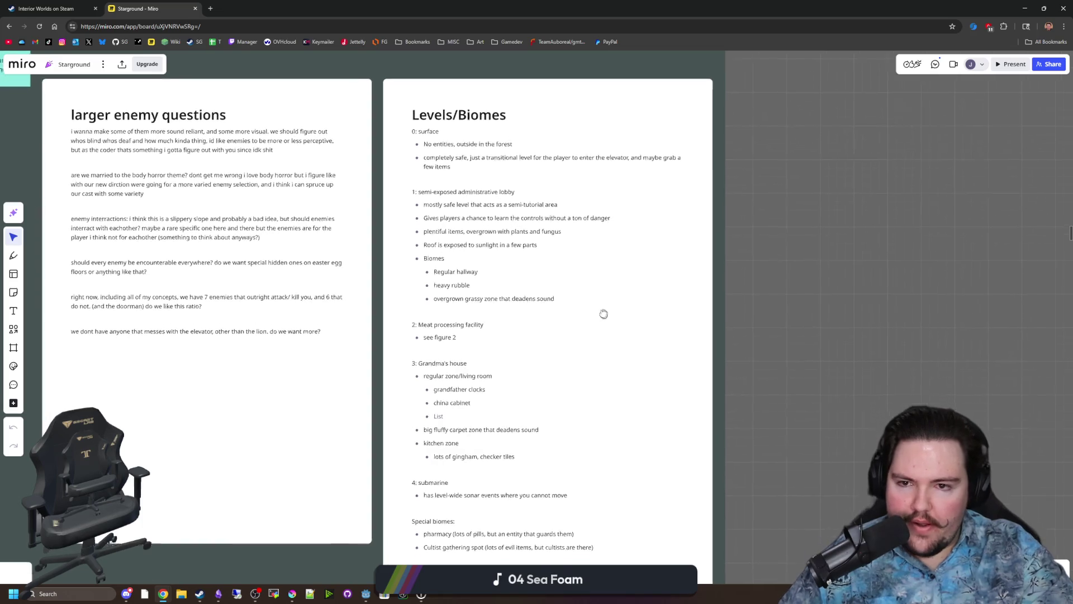
scroll(471, 188, up, 5)
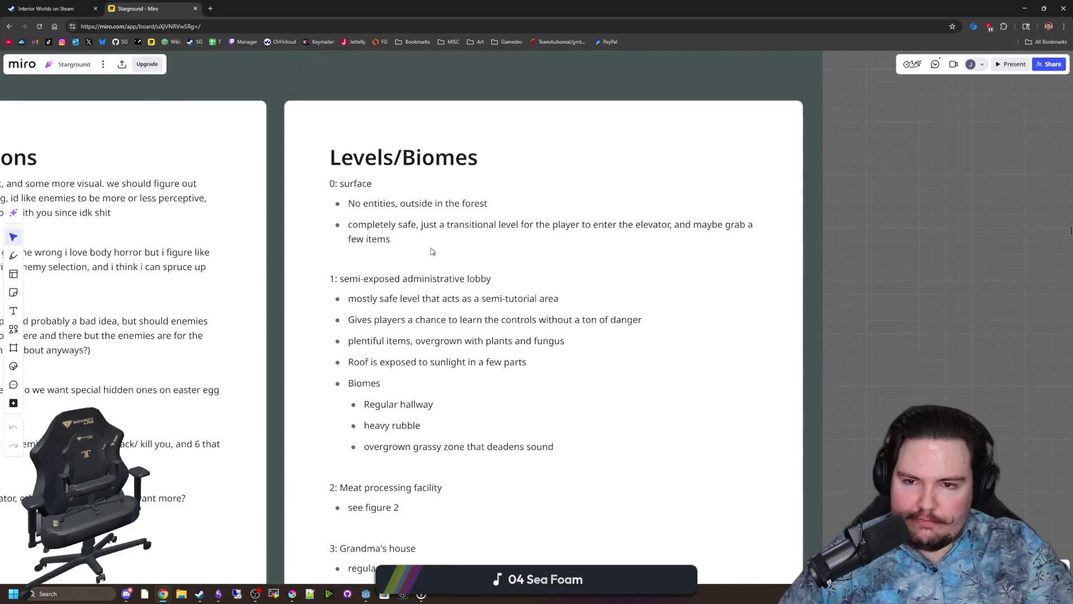
drag(435, 245, 333, 202)
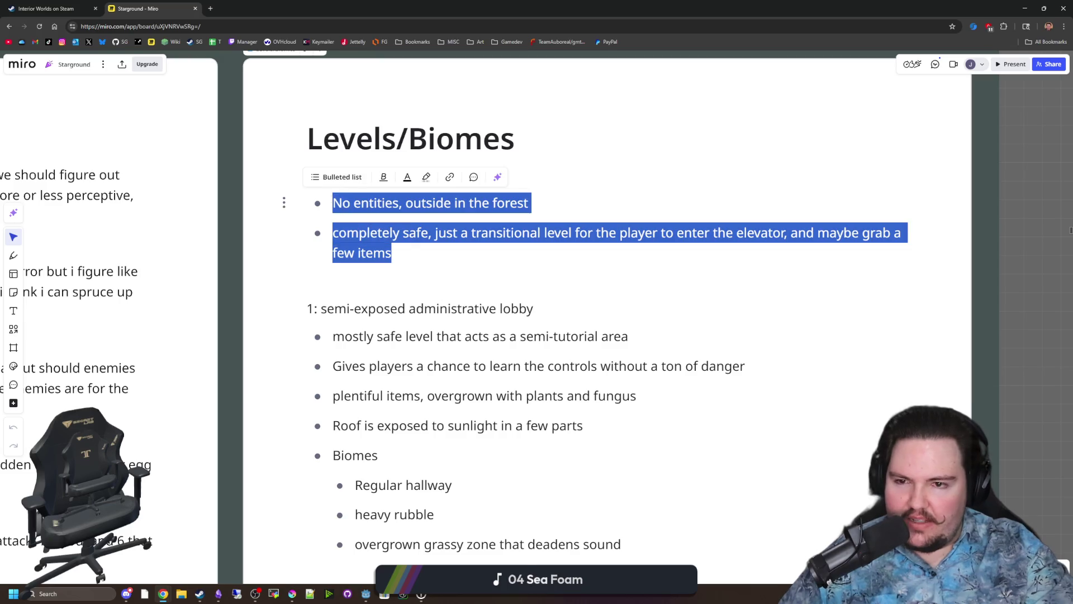
click(347, 279)
scroll(522, 224, down, 3)
drag(923, 387, 937, 338)
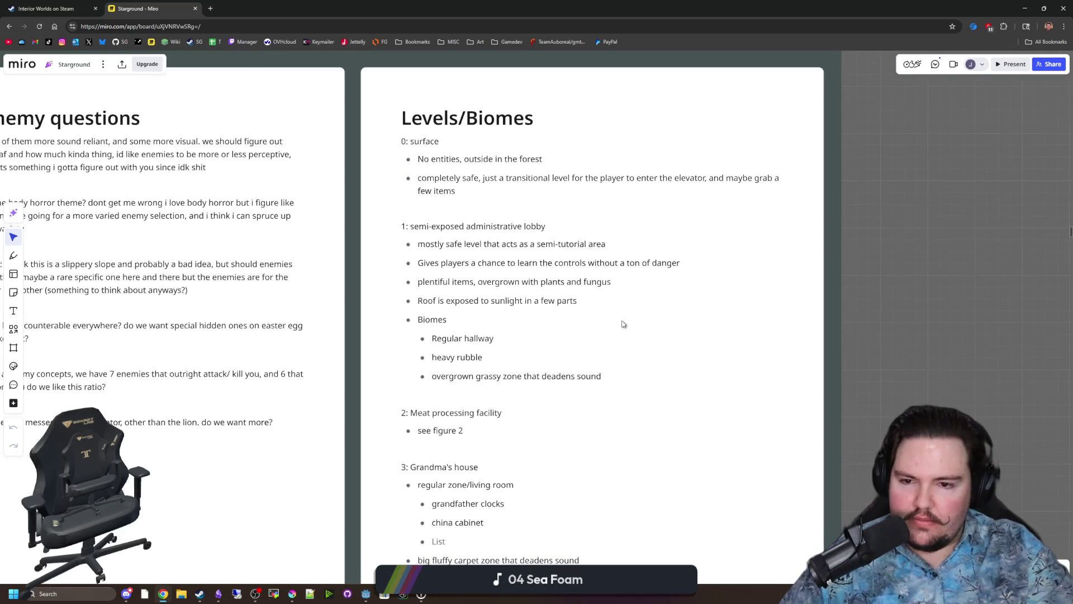
click(623, 320)
drag(601, 375, 401, 226)
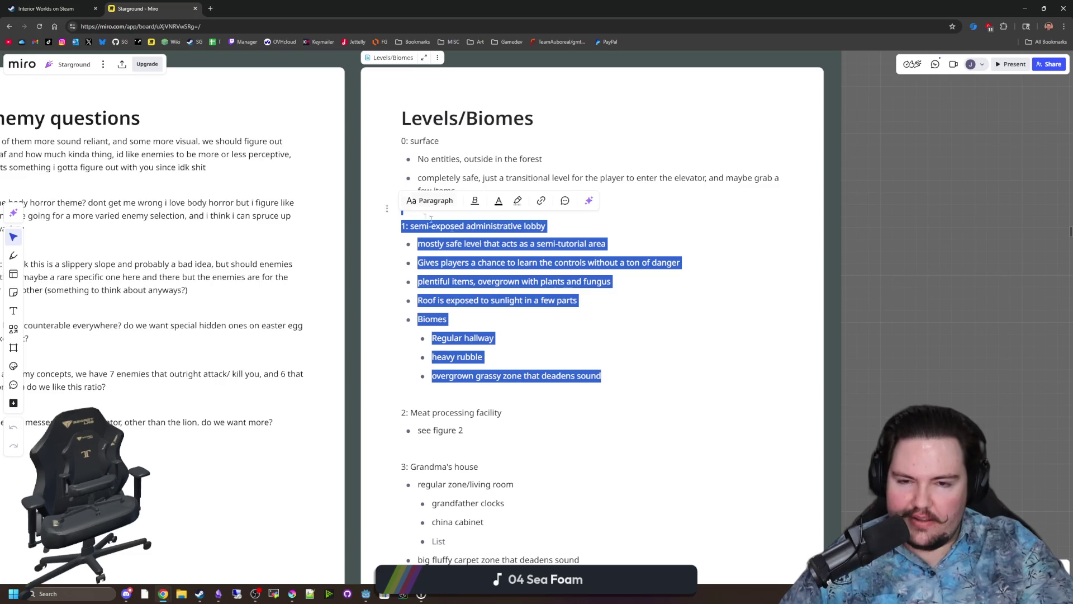
click(582, 262)
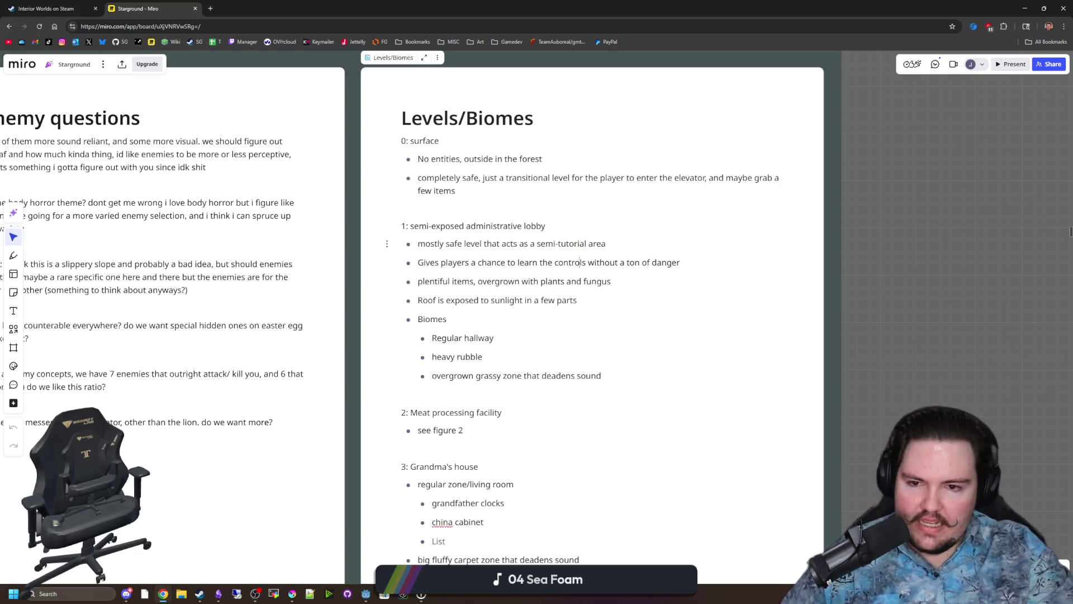
drag(455, 244, 447, 319)
click(446, 319)
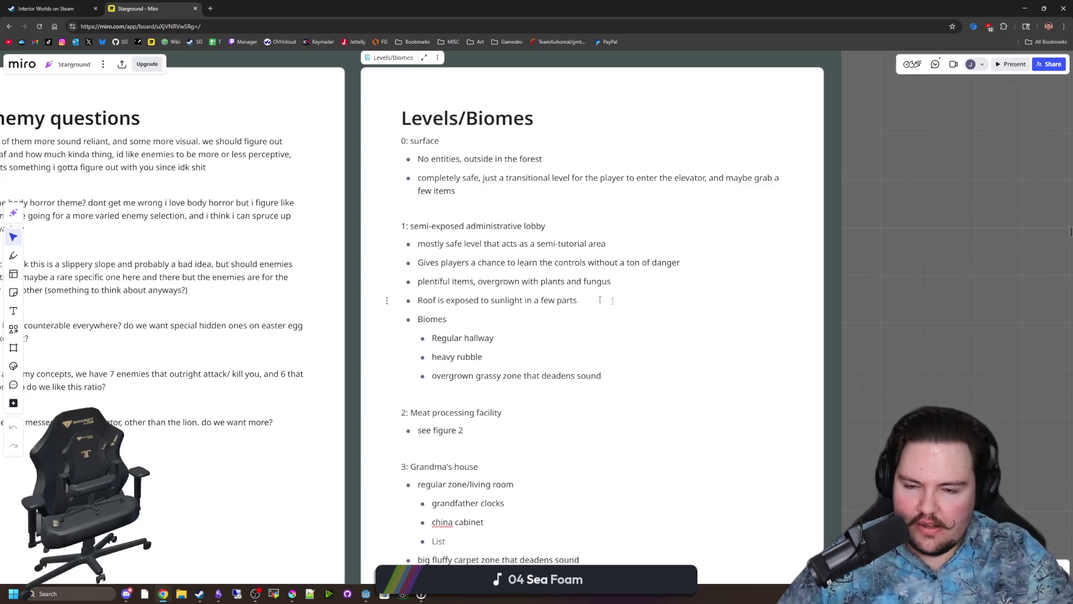
drag(445, 376, 581, 376)
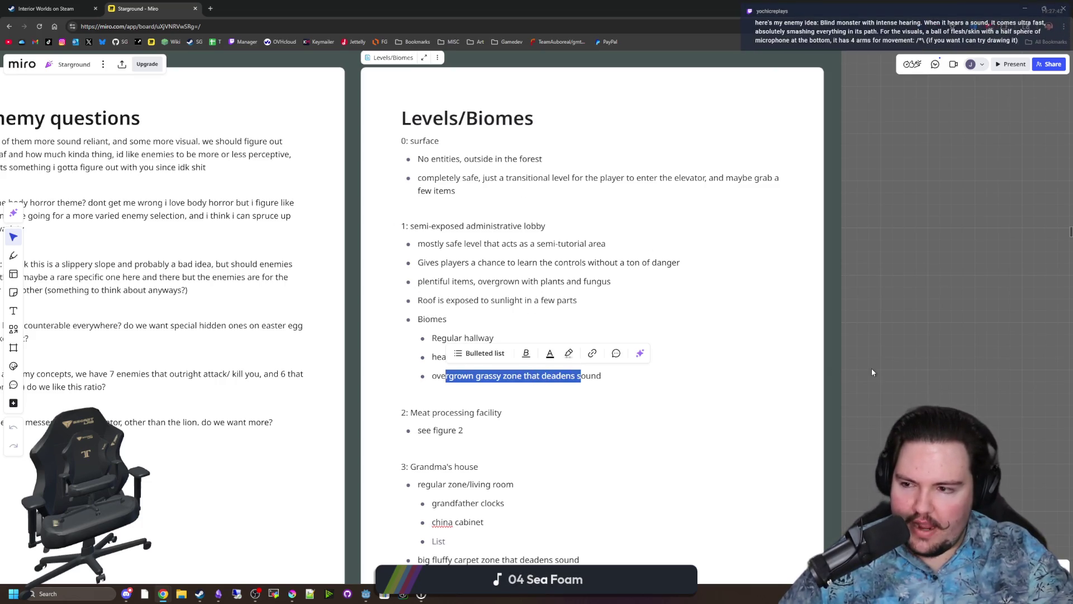
click(872, 372)
scroll(872, 372, down, 4)
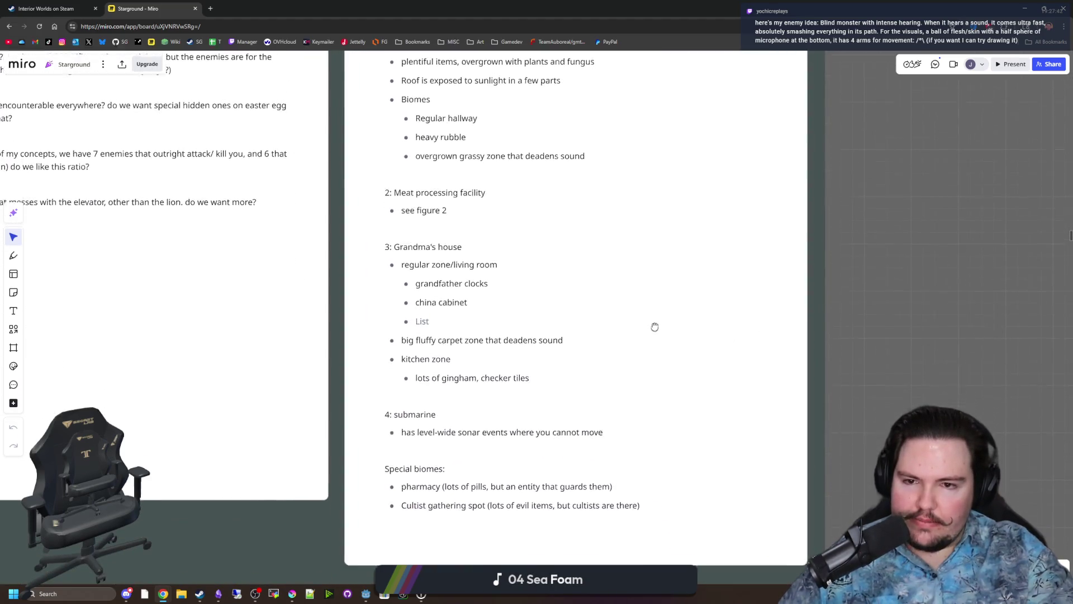
double_click(404, 175)
click(448, 193)
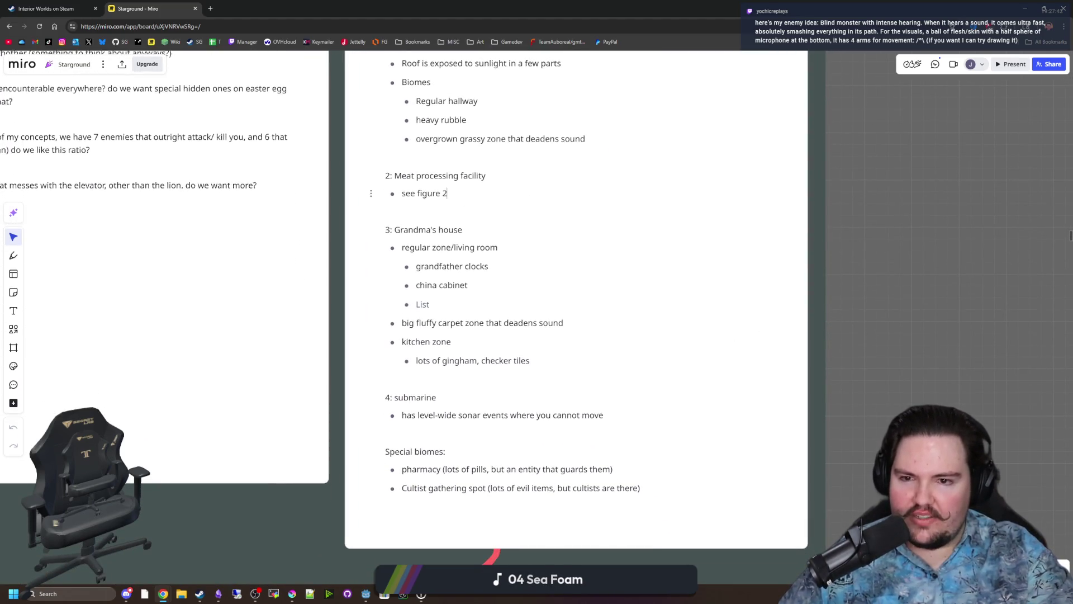
drag(403, 230, 462, 230)
click(425, 397)
double_click(415, 397)
click(640, 488)
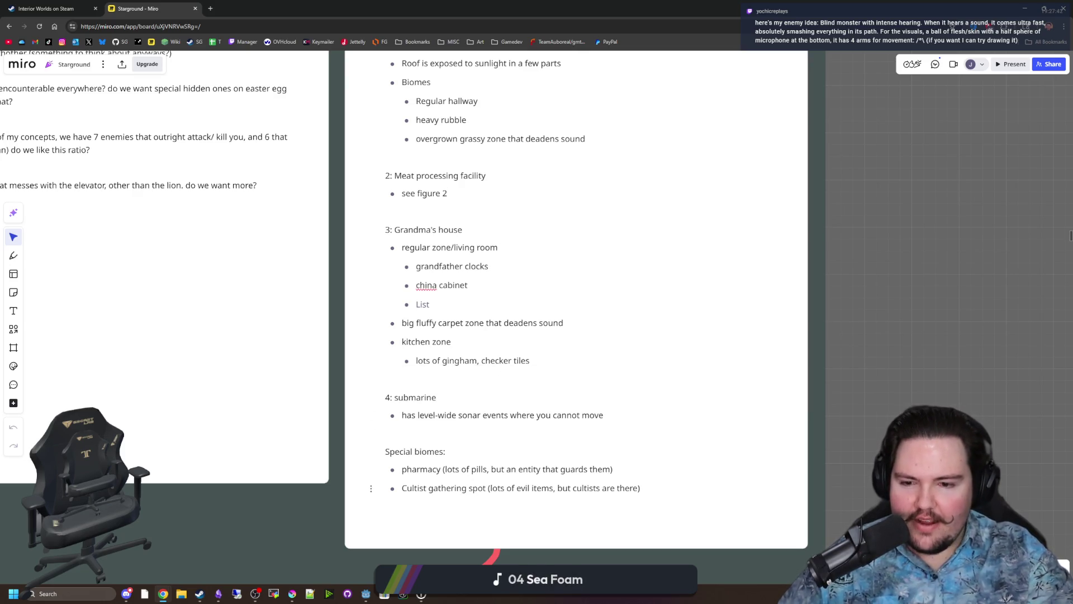
mouse_move(640, 488)
mouse_down()
mouse_move(391, 468)
mouse_move(376, 457)
mouse_up()
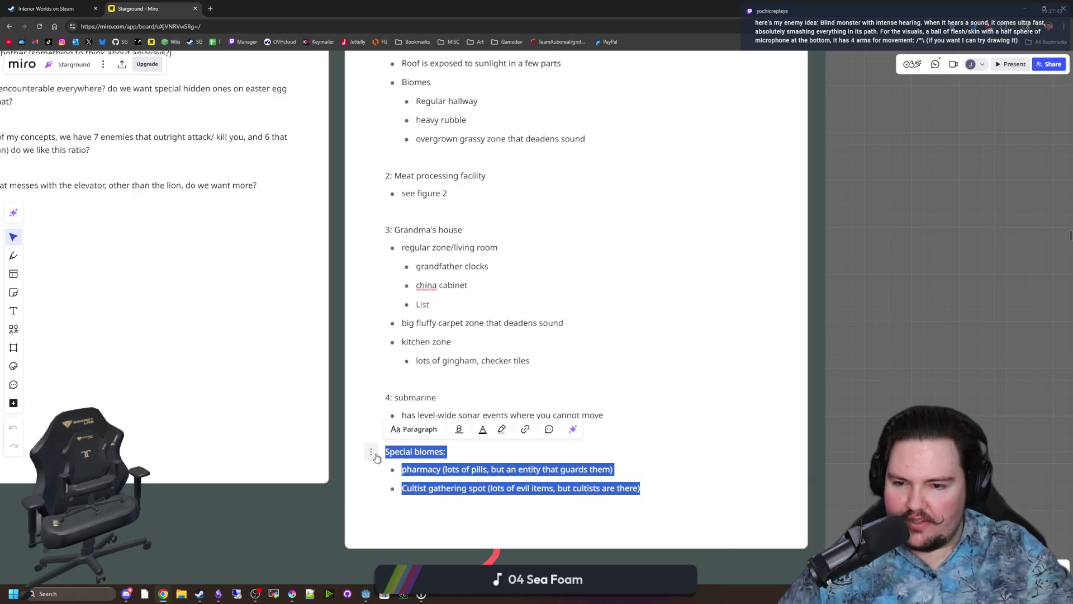
click(932, 385)
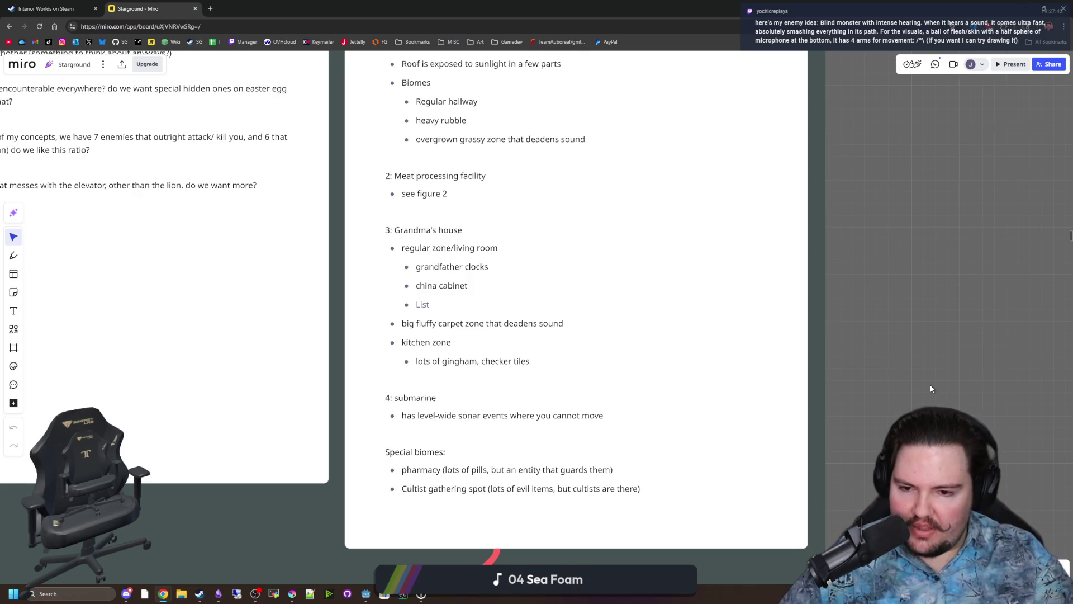
drag(372, 487, 371, 468)
click(613, 469)
click(905, 371)
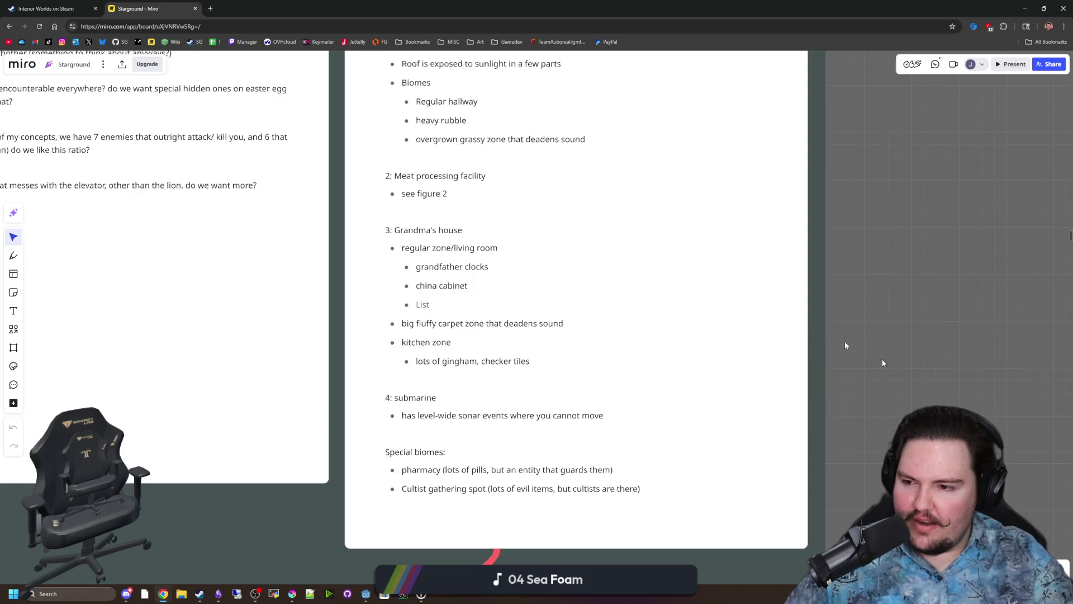
mouse_move(292, 593)
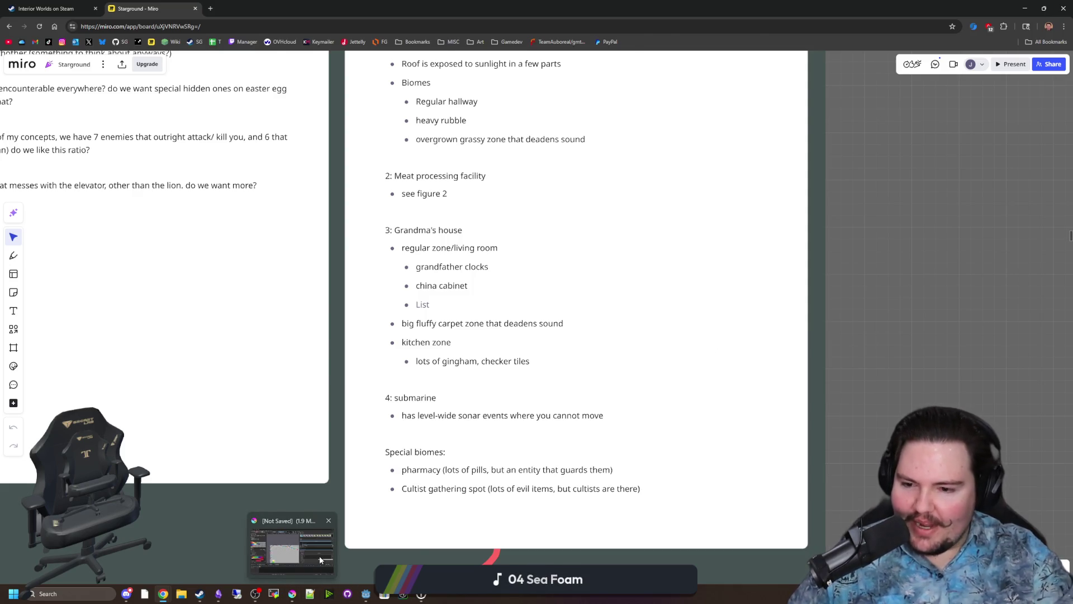
Bring Krita forward, maximize it, and create a new 5000 × 5000 px document.
click(322, 561)
double_click(987, 166)
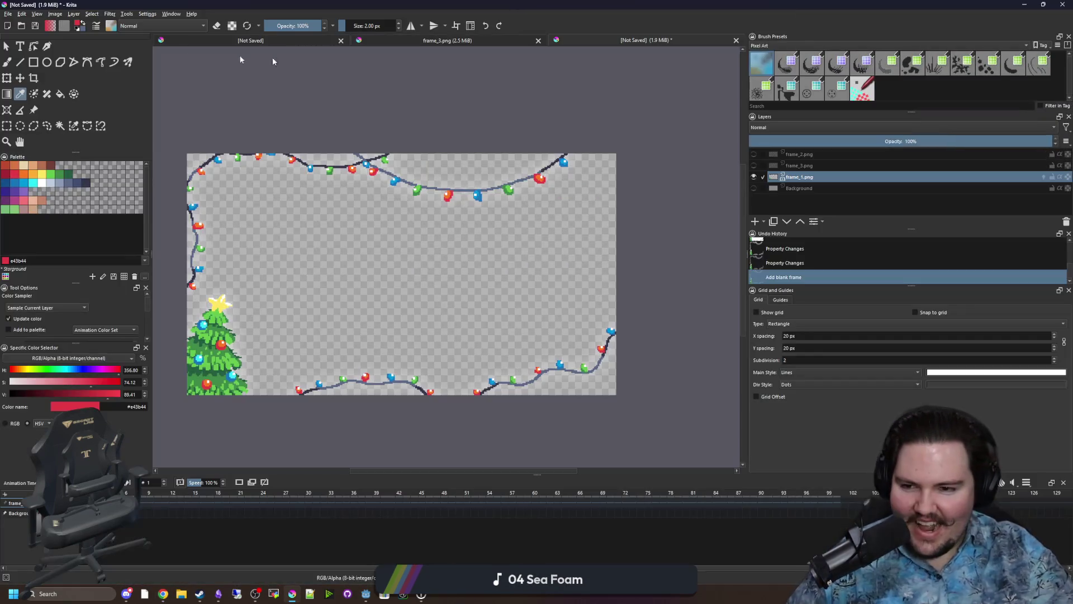
click(8, 14)
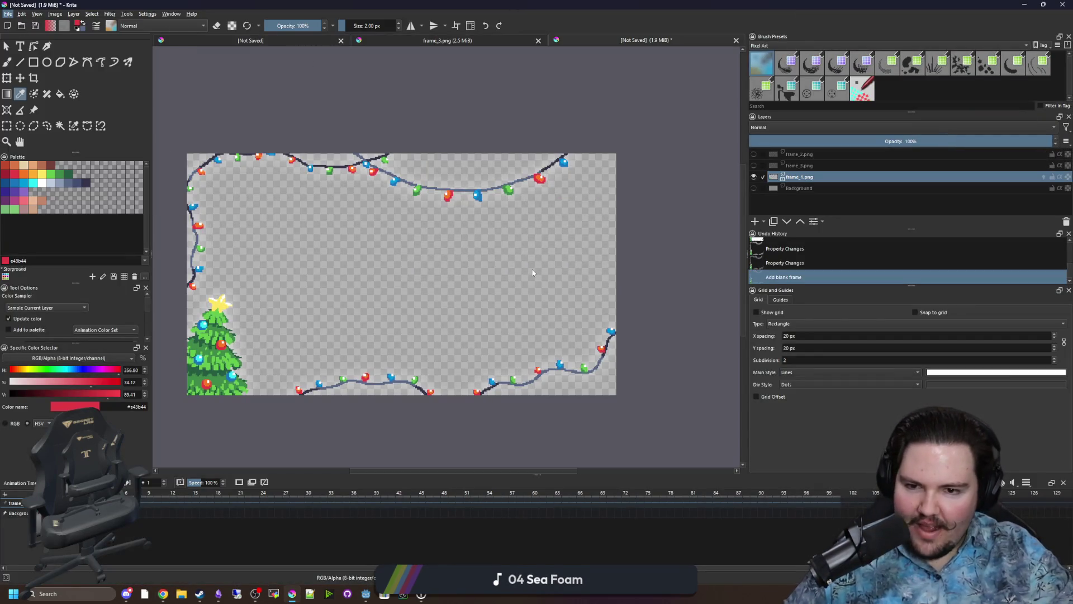
key(ctrl+n)
text(5000)
key(Tab)
text(5000)
click(607, 399)
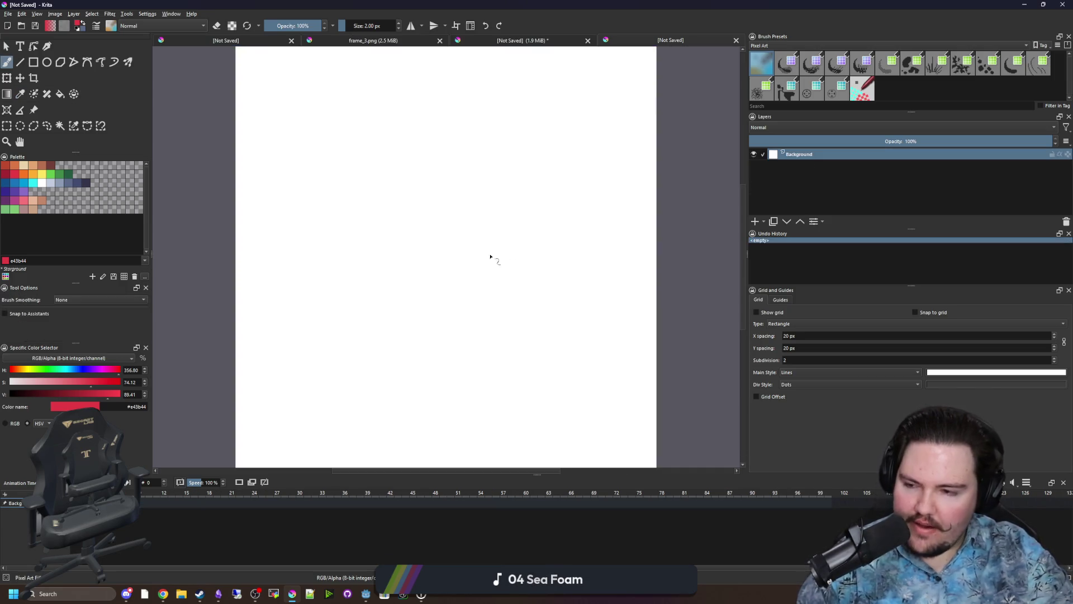
Draw a red freehand ring on the white canvas and adjust the view.
scroll(434, 235, down, 2)
scroll(435, 233, up, 5)
scroll(417, 234, up, 4)
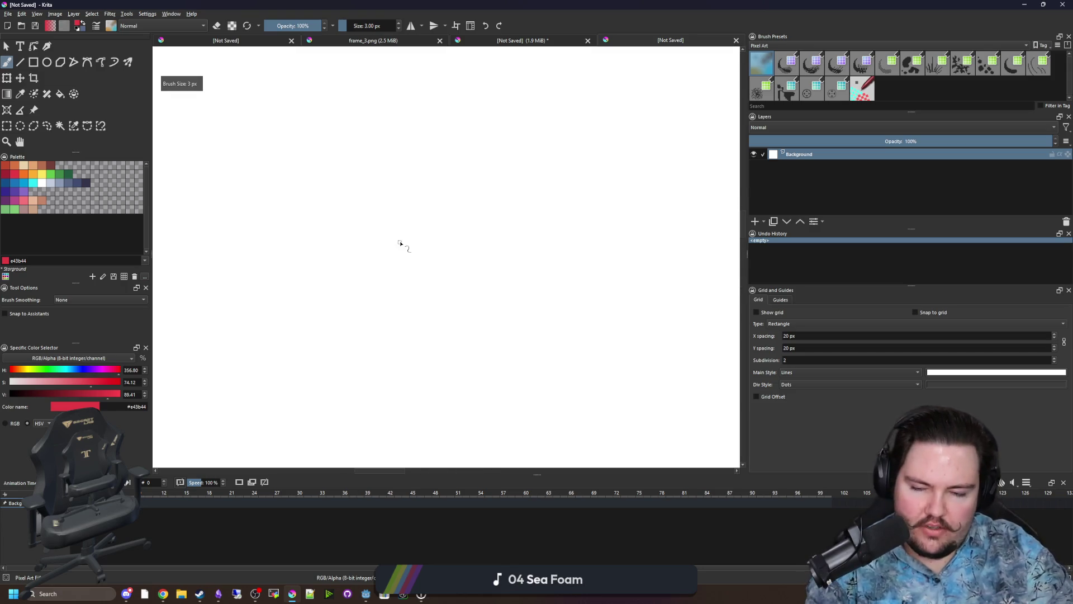
mouse_move(397, 215)
mouse_down()
mouse_move(354, 301)
mouse_move(453, 231)
mouse_move(398, 215)
mouse_up()
scroll(362, 278, up, 2)
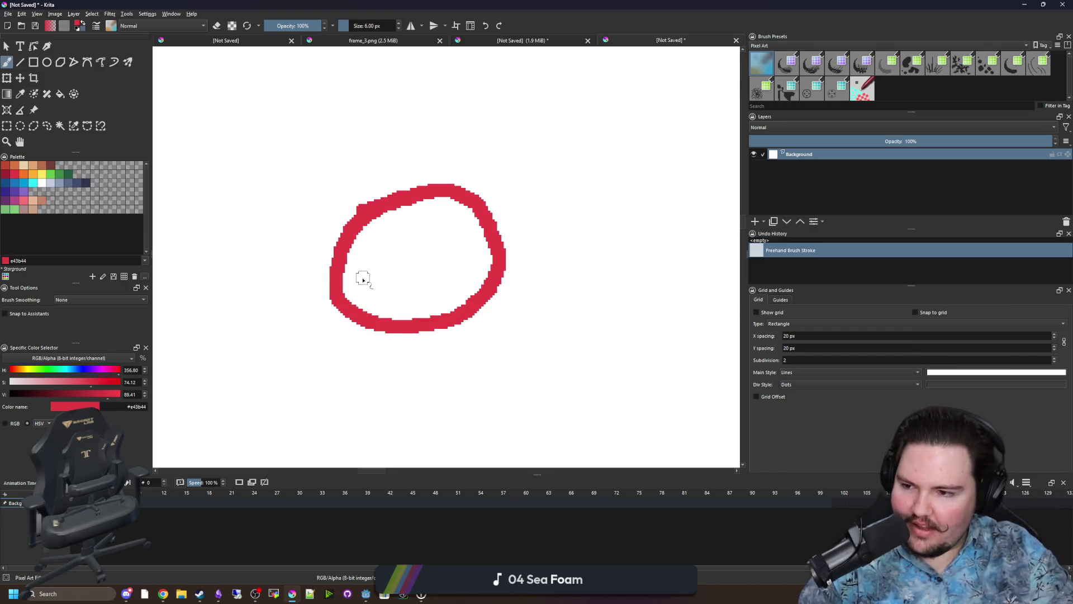
drag(372, 271, 357, 249)
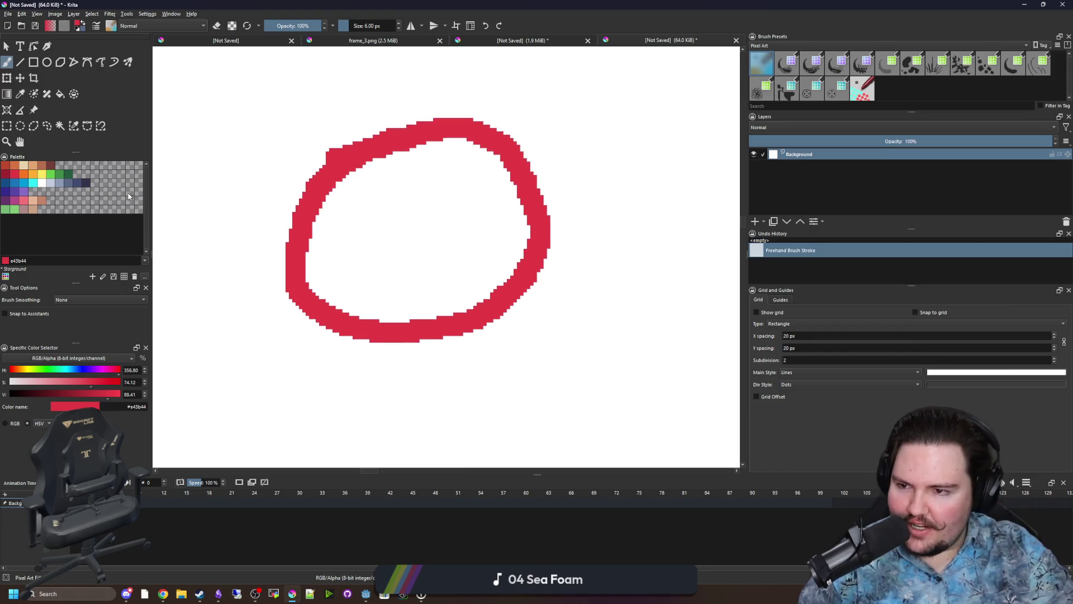
Paint and fill a dark navy band across the ring's lower part.
click(86, 183)
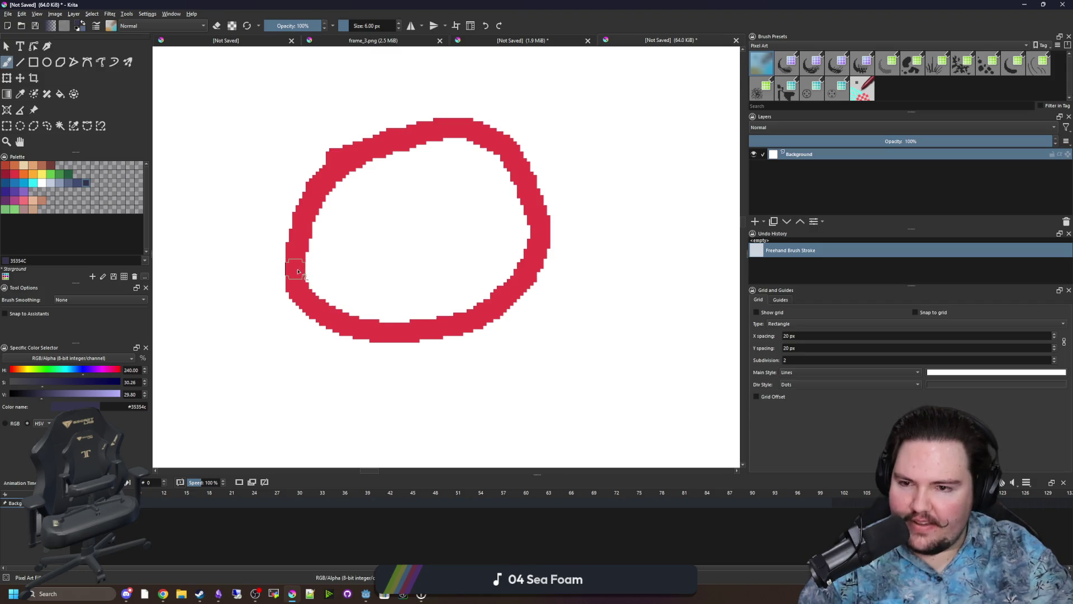
mouse_move(296, 263)
mouse_down()
mouse_move(517, 254)
mouse_move(327, 281)
mouse_move(287, 261)
mouse_move(338, 325)
mouse_move(457, 336)
mouse_move(534, 263)
mouse_up()
key(ctrl+z)
key(f)
scroll(458, 303, up, 1)
click(410, 309)
key(ctrl+z)
click(380, 307)
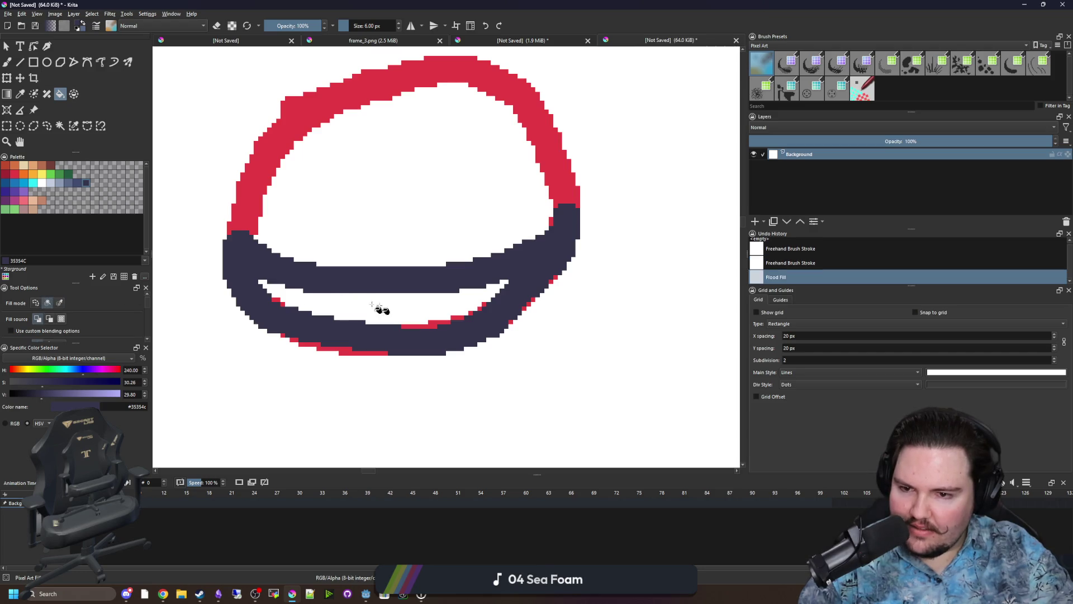
Fill the ring's interior with red and paint a larger red blob on its left.
key(b)
drag(488, 305, 271, 297)
ctrl+click(255, 188)
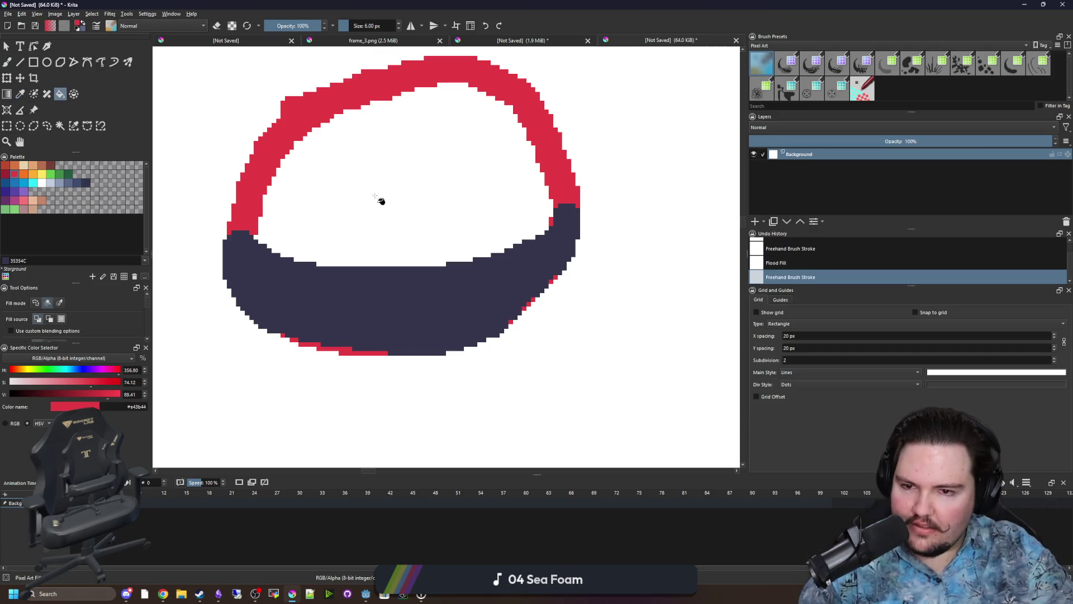
click(391, 198)
mouse_move(252, 232)
mouse_down()
mouse_move(223, 204)
mouse_move(278, 114)
mouse_move(416, 67)
mouse_move(538, 105)
mouse_move(587, 207)
mouse_move(527, 249)
mouse_move(451, 223)
mouse_move(351, 272)
mouse_move(249, 235)
mouse_up()
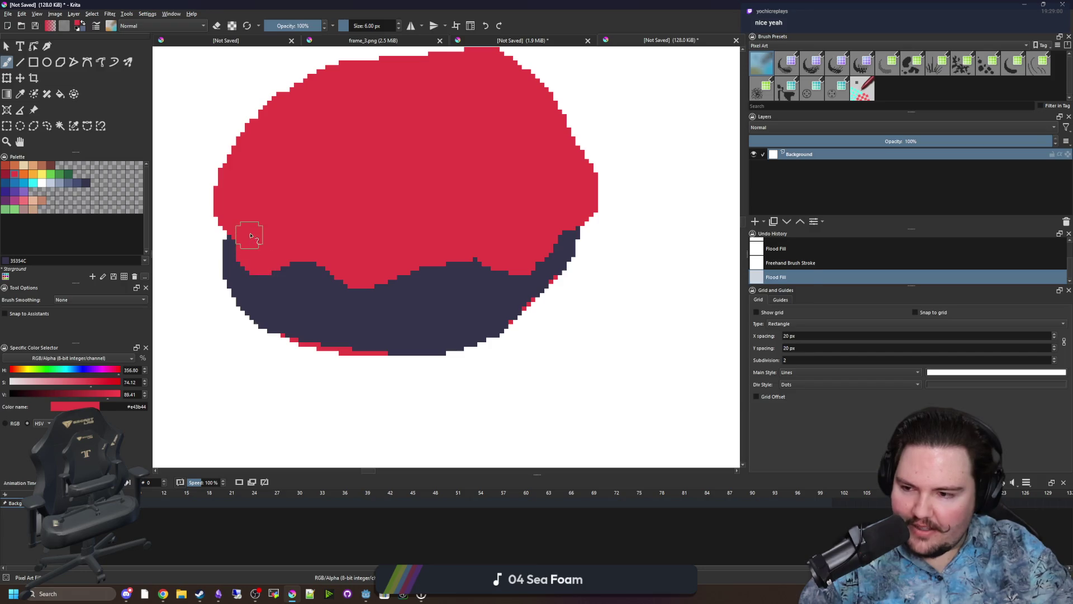
scroll(311, 329, down, 1)
scroll(313, 299, down, 1)
scroll(312, 305, up, 1)
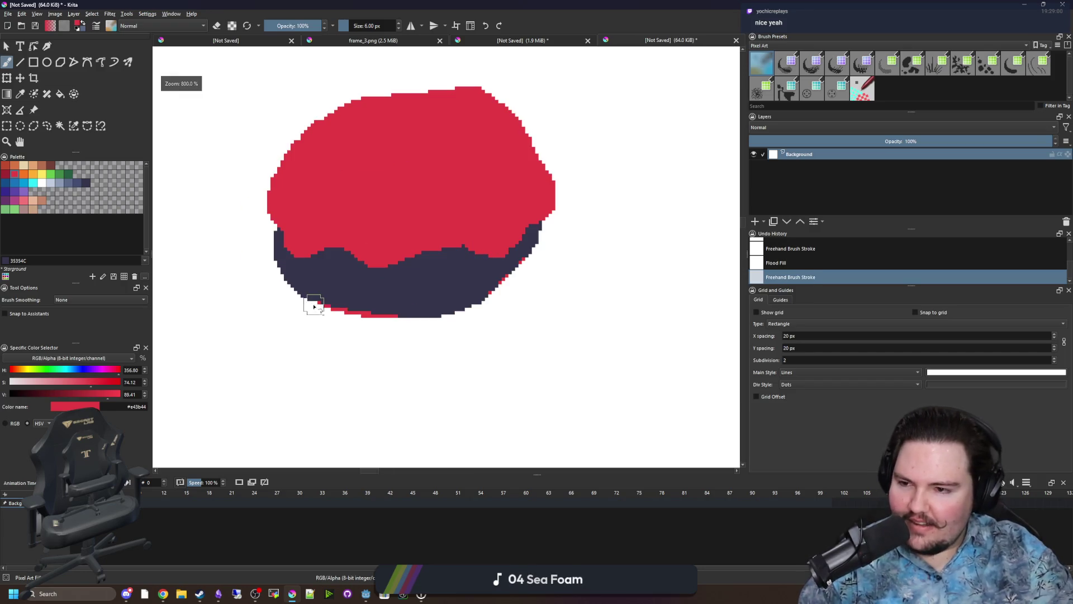
scroll(342, 283, down, 2)
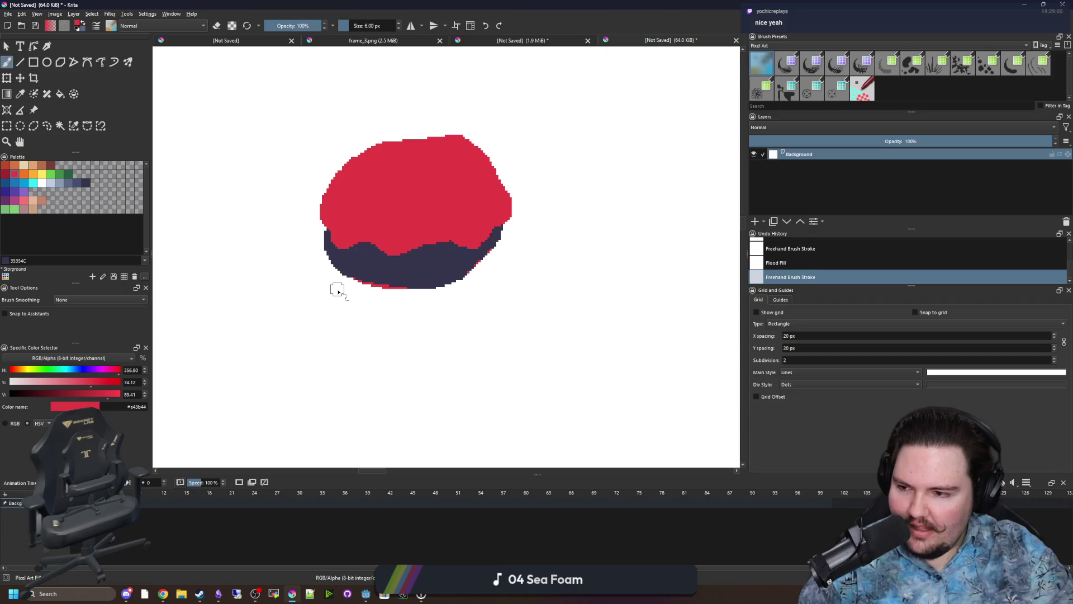
scroll(338, 291, up, 2)
key(bracketright)
key(bracketright)
mouse_move(287, 216)
mouse_down()
mouse_move(278, 189)
mouse_move(276, 206)
mouse_move(283, 196)
mouse_up()
Paint red tails, arms, a head bump and a right leg, shrinking the brush to 11 px.
key(bracketright)
key(bracketright)
mouse_move(539, 268)
mouse_down()
mouse_move(546, 239)
mouse_move(511, 354)
mouse_move(549, 411)
mouse_up()
mouse_move(249, 246)
mouse_down()
mouse_move(241, 282)
mouse_move(280, 367)
mouse_up()
drag(587, 269, 439, 299)
drag(455, 191, 461, 178)
scroll(461, 178, left, 3)
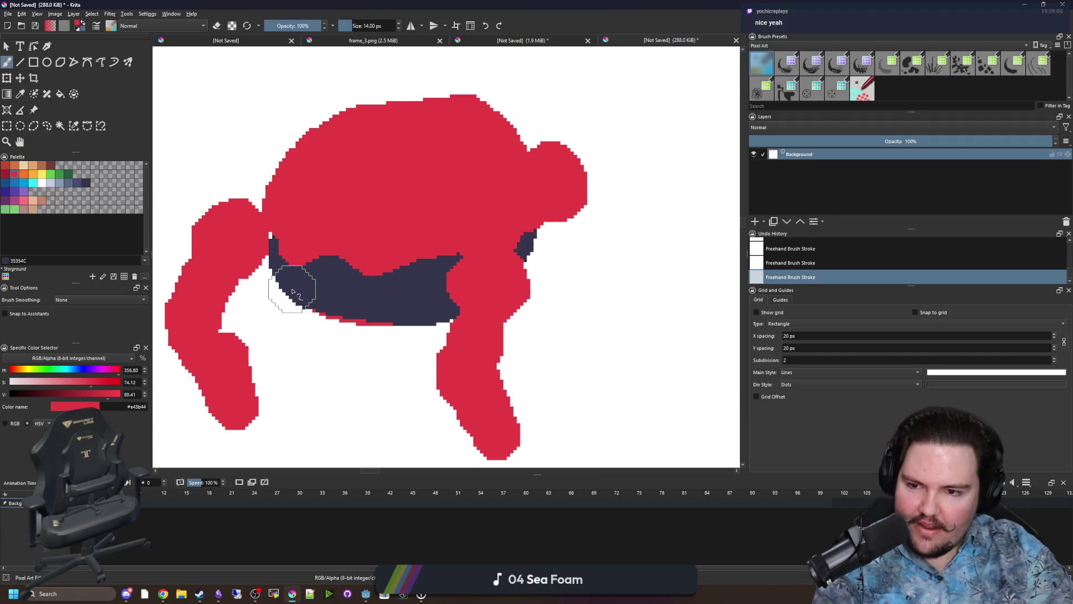
key([)
mouse_move(307, 327)
mouse_down()
mouse_move(350, 366)
mouse_move(299, 311)
mouse_up()
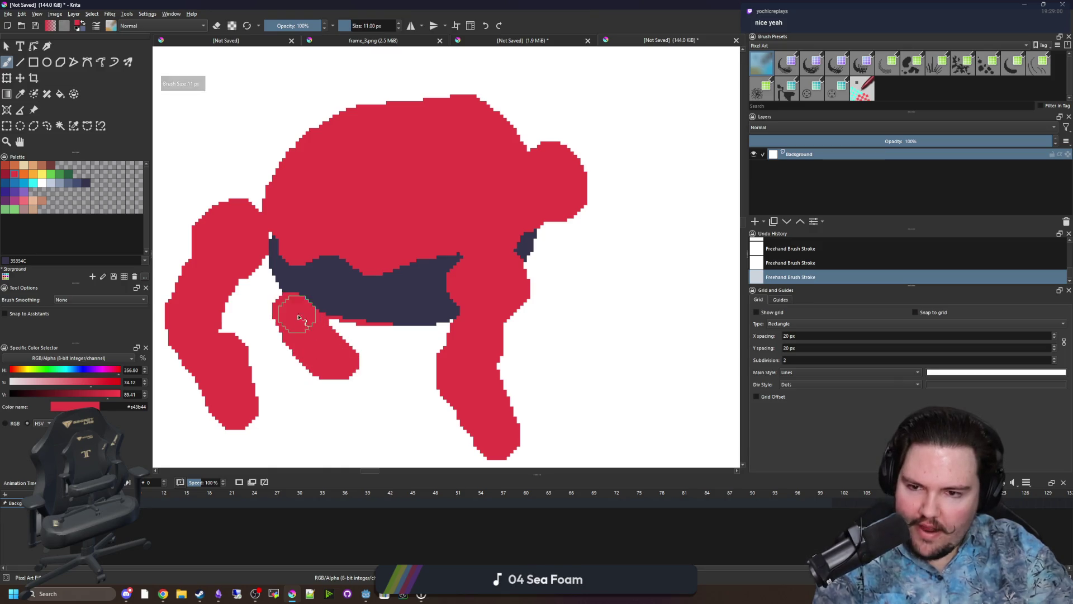
scroll(391, 274, right, 2)
mouse_move(509, 200)
mouse_down()
mouse_move(506, 266)
mouse_move(552, 345)
mouse_move(537, 344)
mouse_up()
scroll(397, 335, down, 1)
scroll(279, 315, up, 3)
Paint navy over the top of the lower arm, then sample red back from the drawing.
ctrl+click(395, 283)
mouse_move(364, 283)
mouse_down()
mouse_move(304, 247)
mouse_move(319, 299)
mouse_up()
scroll(319, 299, down, 5)
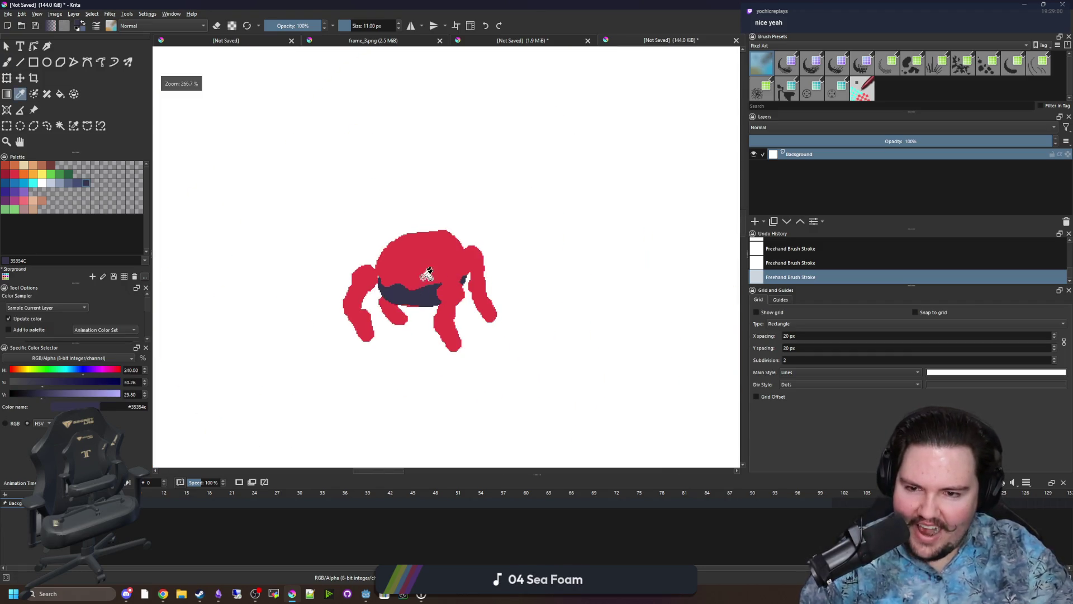
scroll(427, 271, up, 3)
ctrl+click(345, 237)
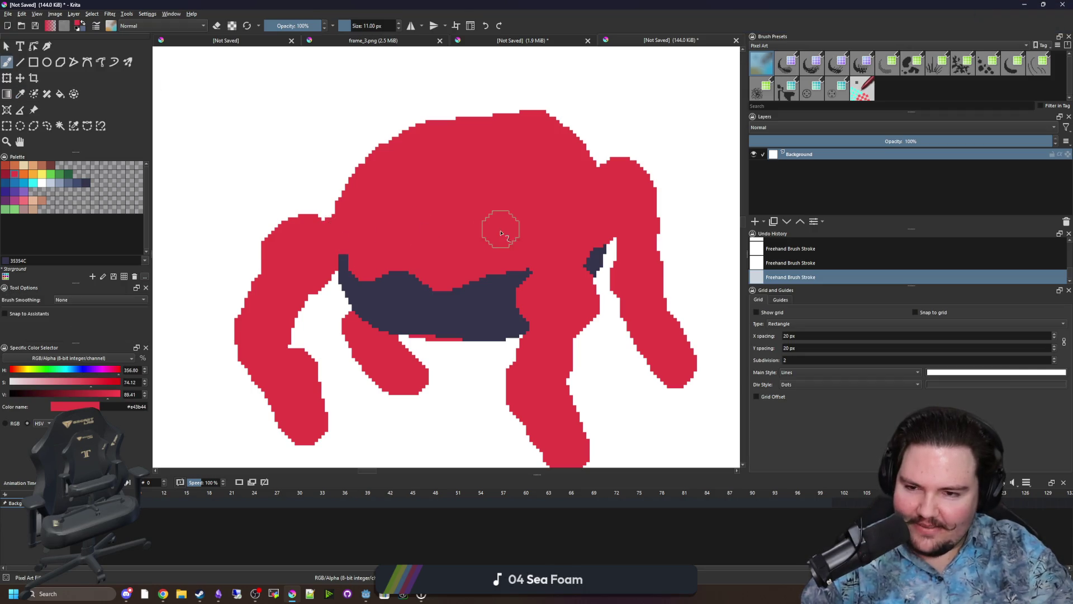
scroll(499, 227, down, 4)
scroll(467, 253, up, 3)
scroll(466, 254, down, 1)
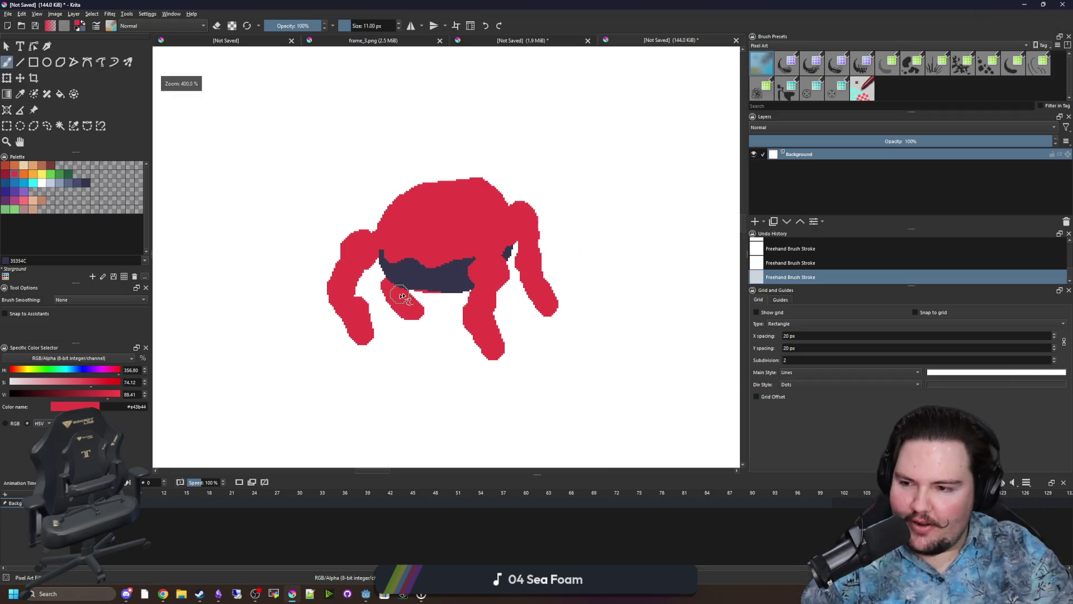
scroll(443, 275, up, 2)
scroll(458, 266, down, 1)
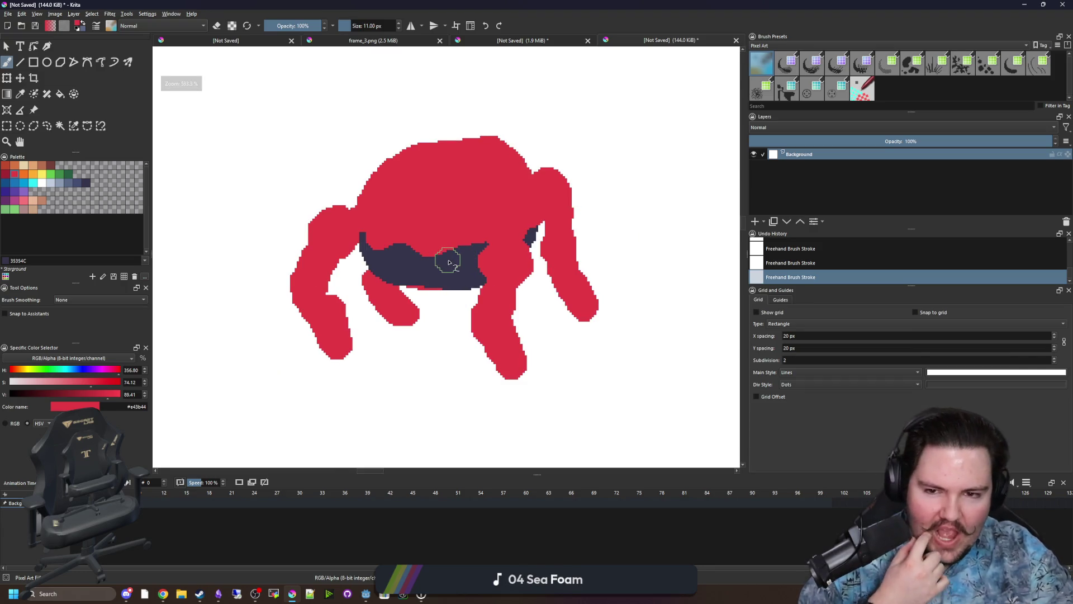
scroll(445, 269, up, 1)
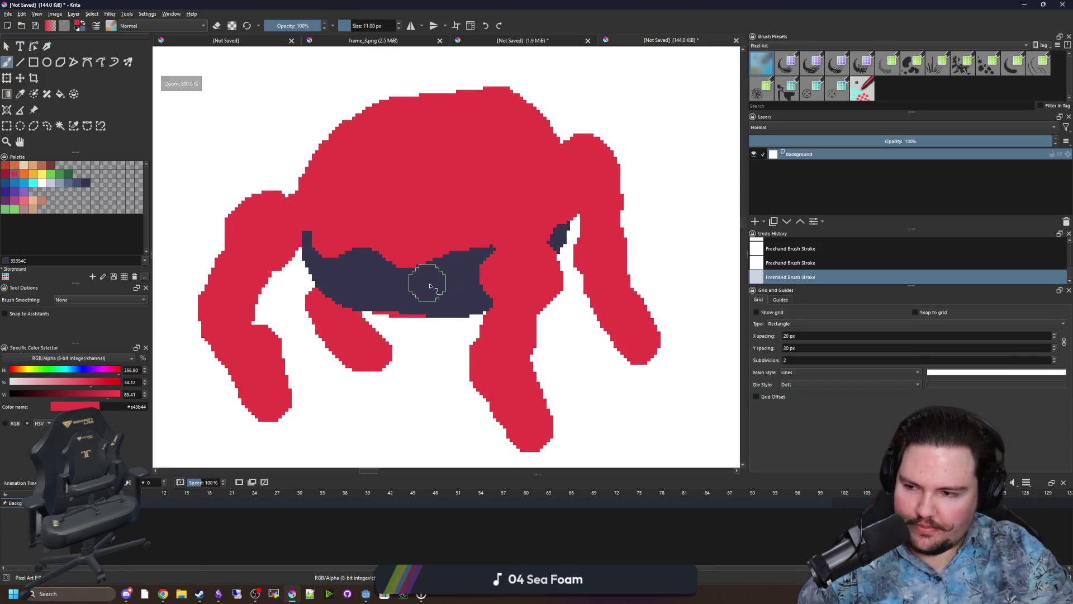
scroll(434, 282, down, 1)
scroll(432, 285, up, 1)
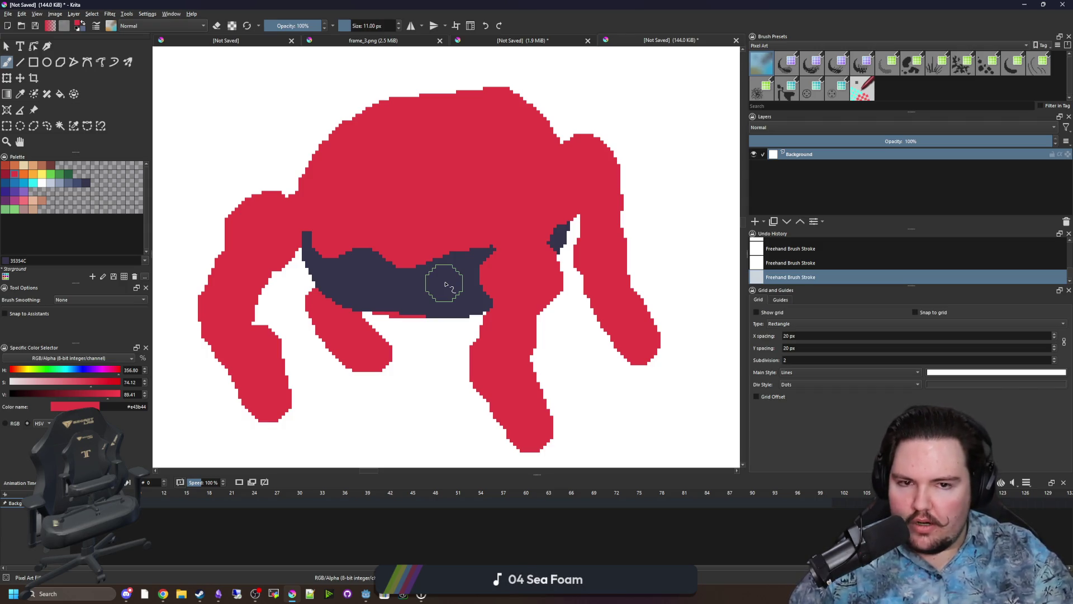
Paint navy over the red strip under the band, then un-maximize the Krita window.
scroll(446, 285, up, 1)
click(86, 183)
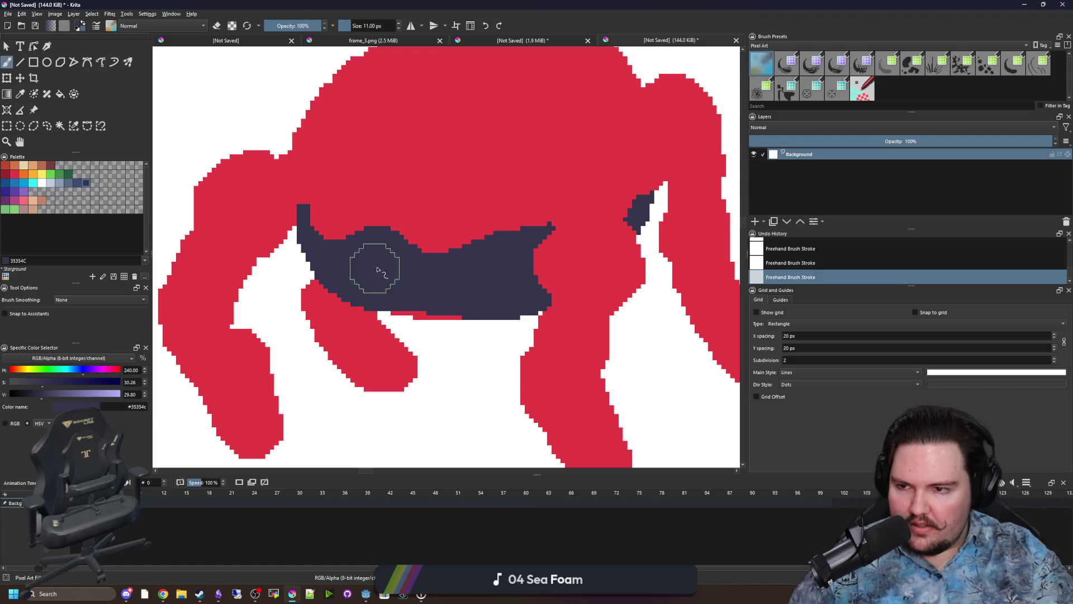
scroll(371, 264, up, 3)
mouse_move(501, 316)
mouse_down()
mouse_move(358, 307)
mouse_move(321, 279)
mouse_up()
scroll(447, 302, down, 4)
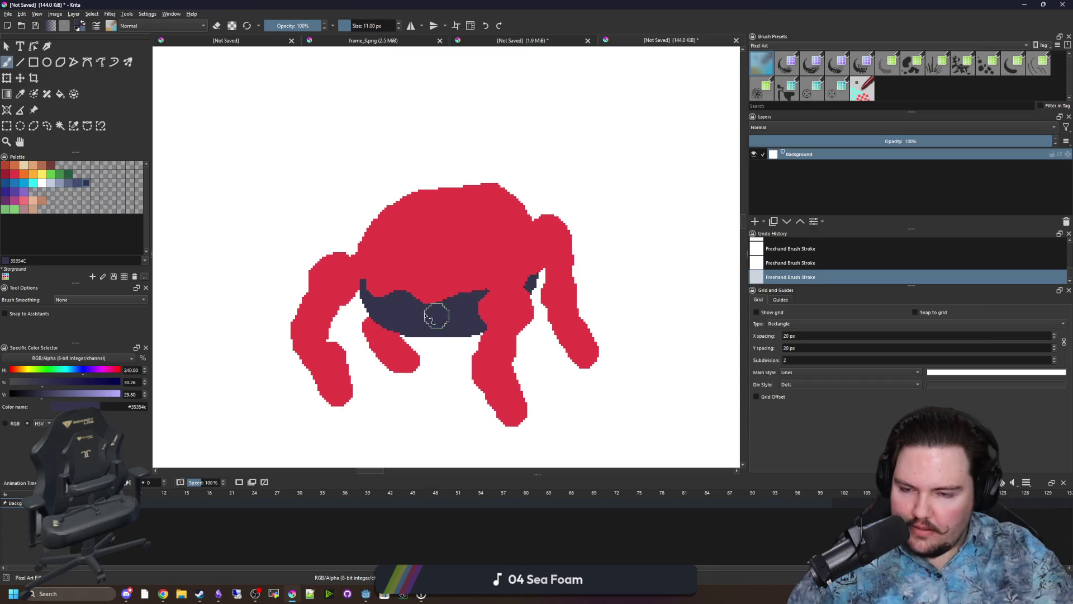
scroll(450, 302, up, 1)
scroll(450, 302, down, 2)
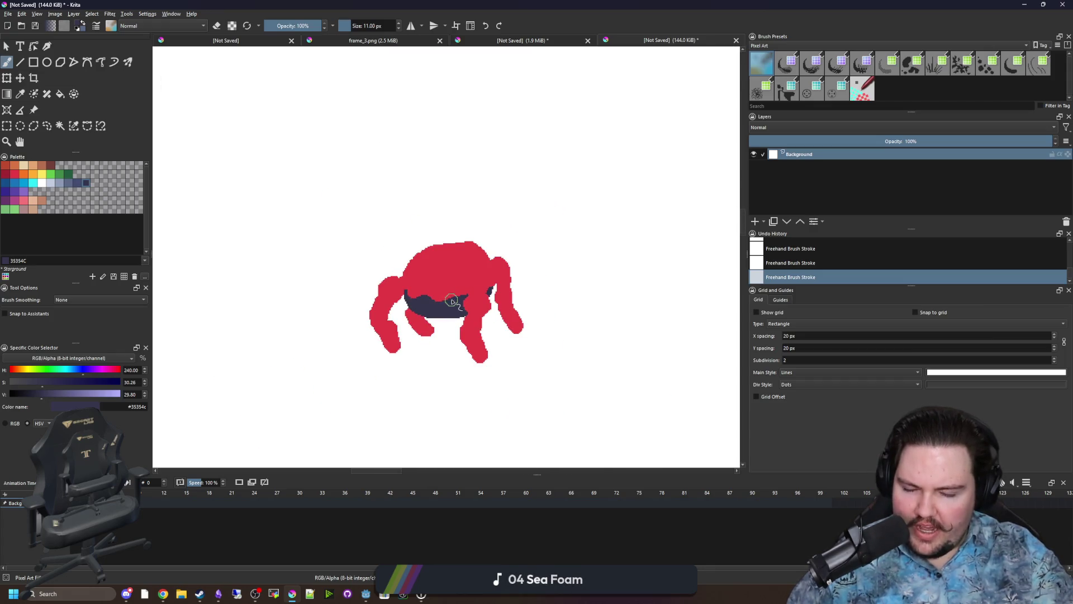
mouse_move(581, 4)
mouse_down()
mouse_move(592, 189)
mouse_move(581, 409)
mouse_up()
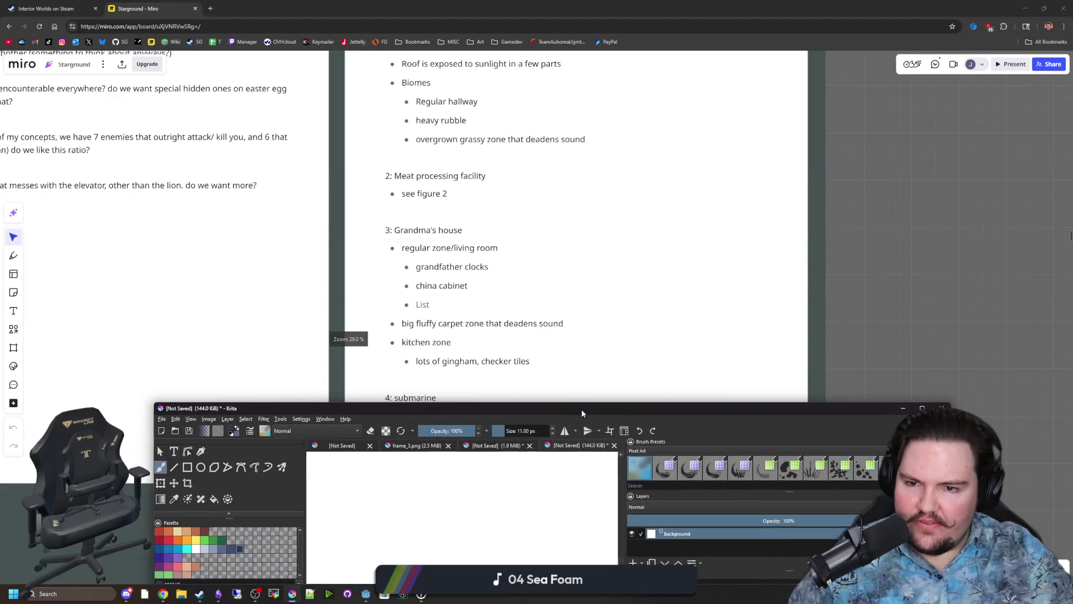
Bring the Miro board forward and scroll through its level notes and enemy sketches.
click(591, 371)
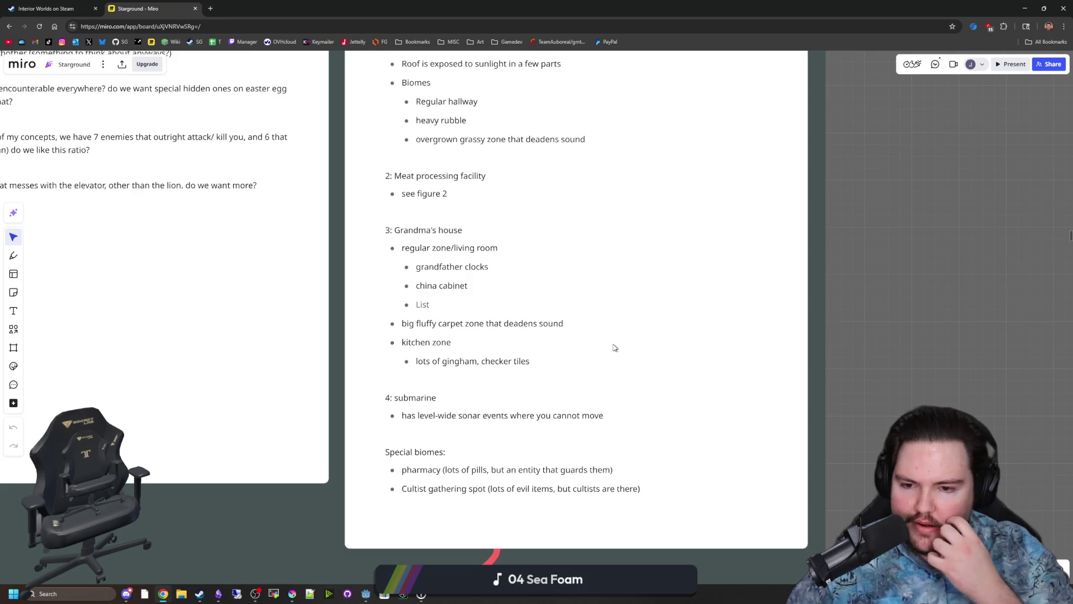
scroll(923, 228, up, 3)
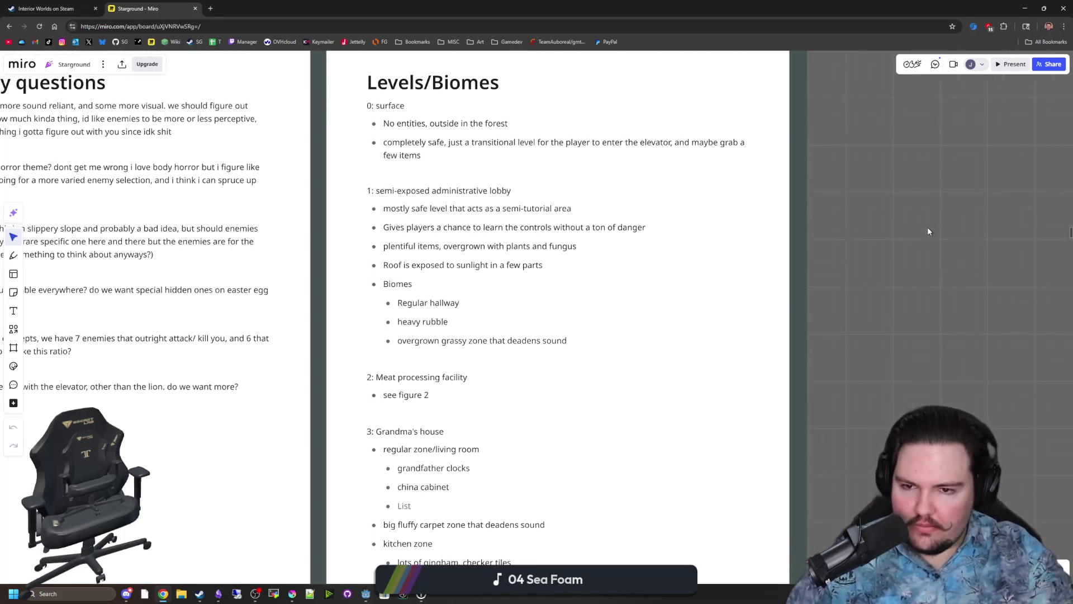
scroll(929, 231, down, 2)
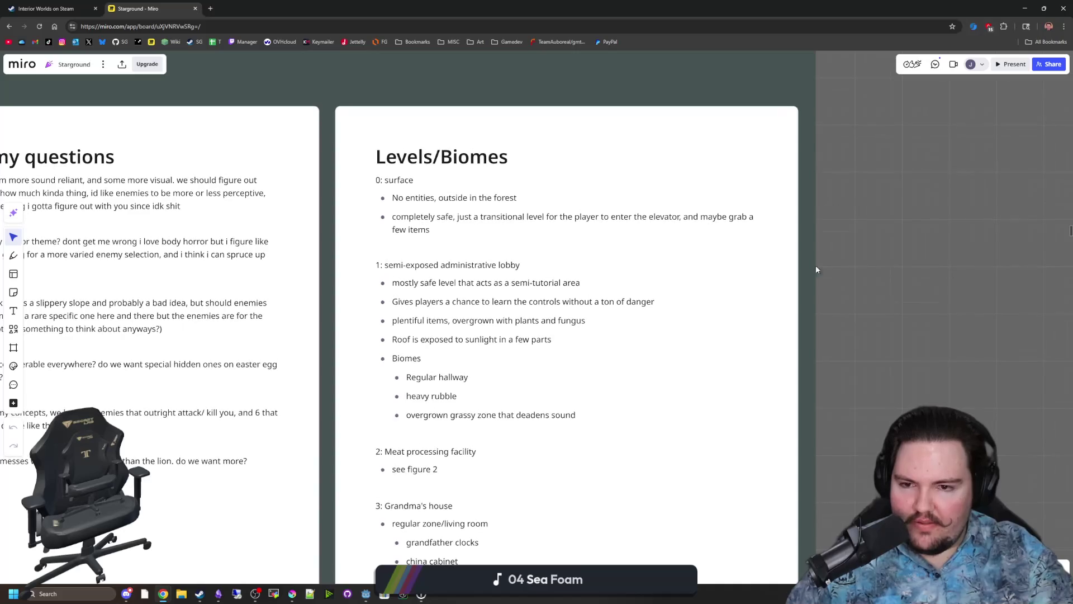
scroll(838, 311, down, 3)
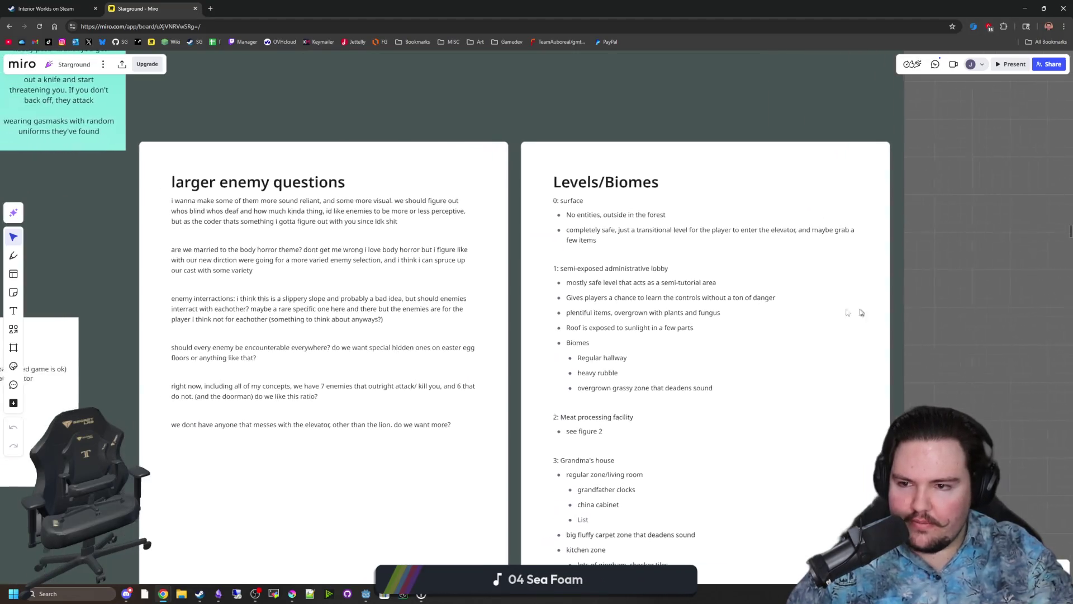
scroll(694, 301, down, 3)
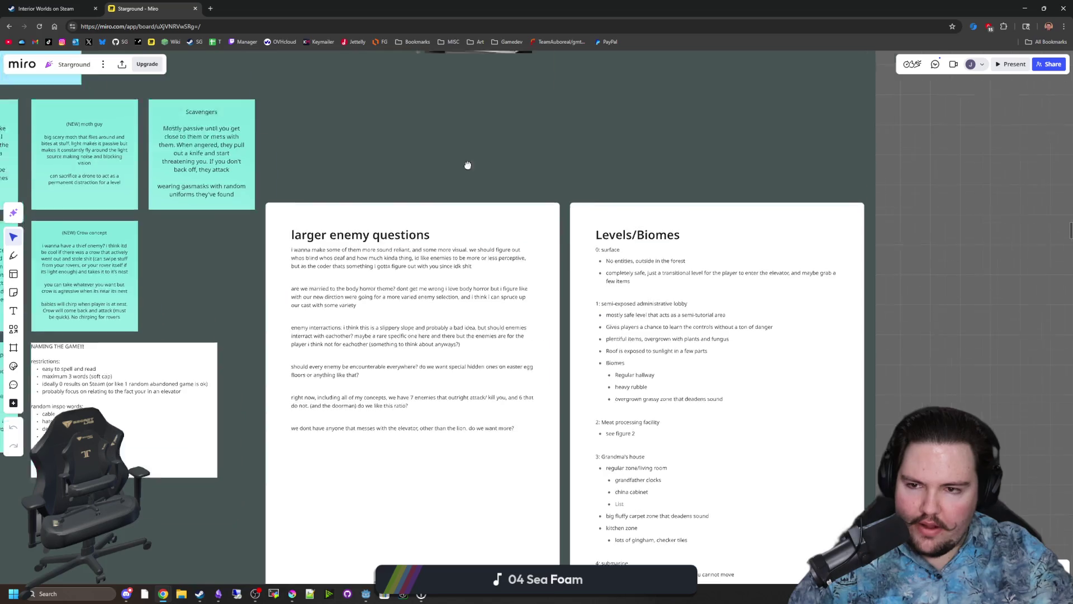
scroll(409, 330, up, 3)
scroll(316, 271, down, 2)
scroll(314, 266, up, 5)
scroll(280, 317, up, 5)
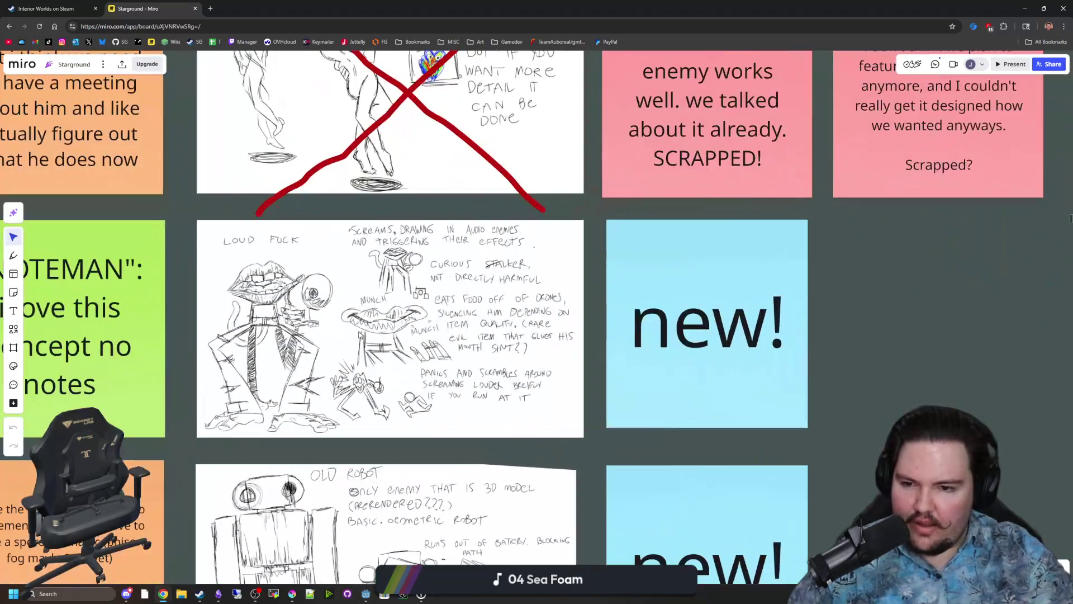
scroll(391, 336, down, 5)
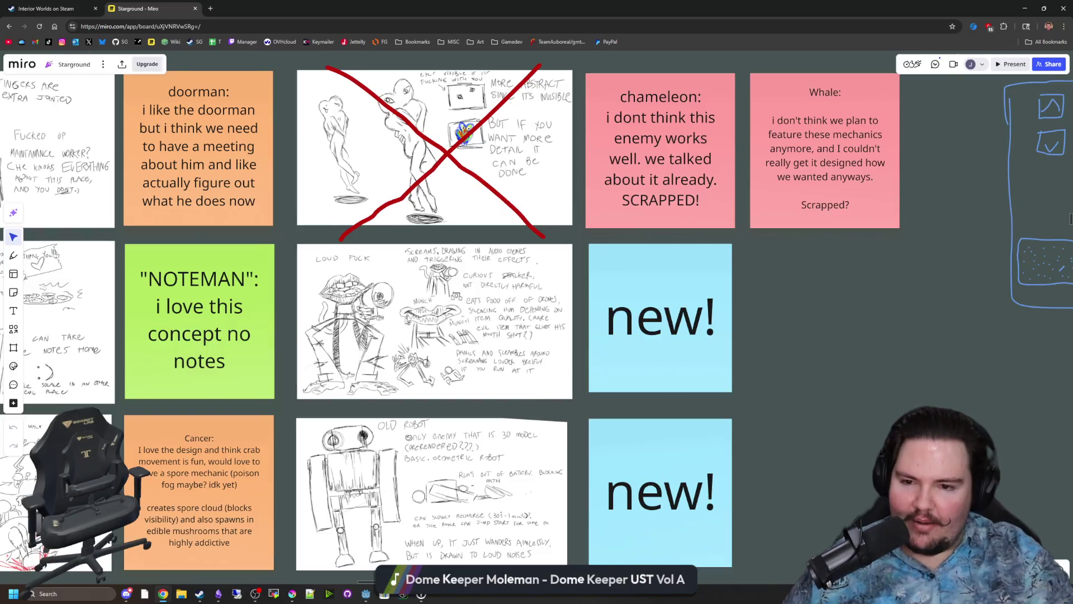
scroll(391, 335, up, 2)
scroll(392, 336, down, 2)
scroll(767, 399, down, 3)
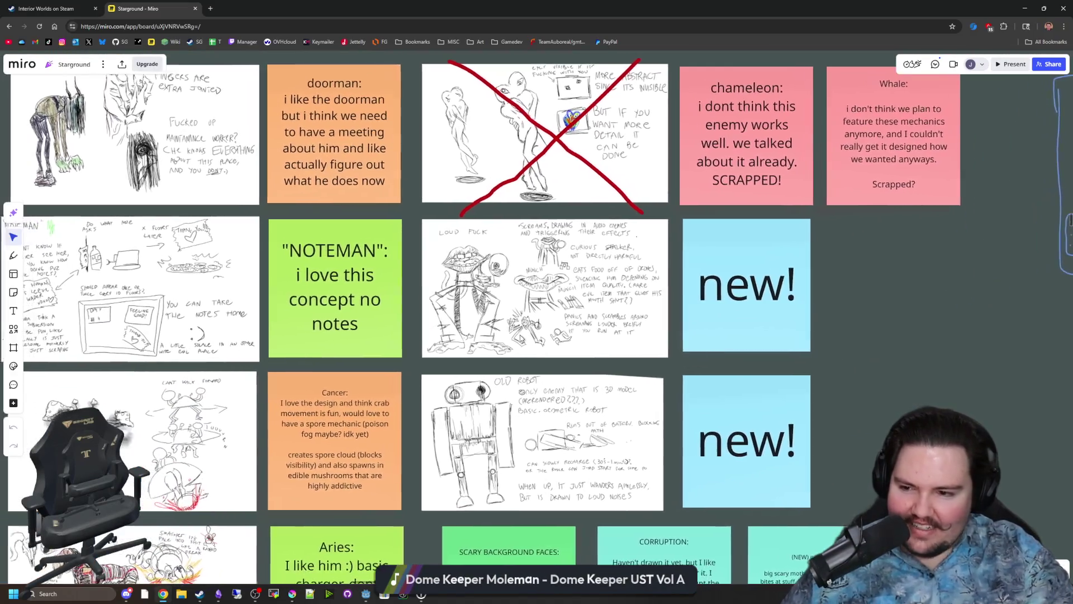
scroll(347, 463, down, 1)
scroll(453, 521, down, 5)
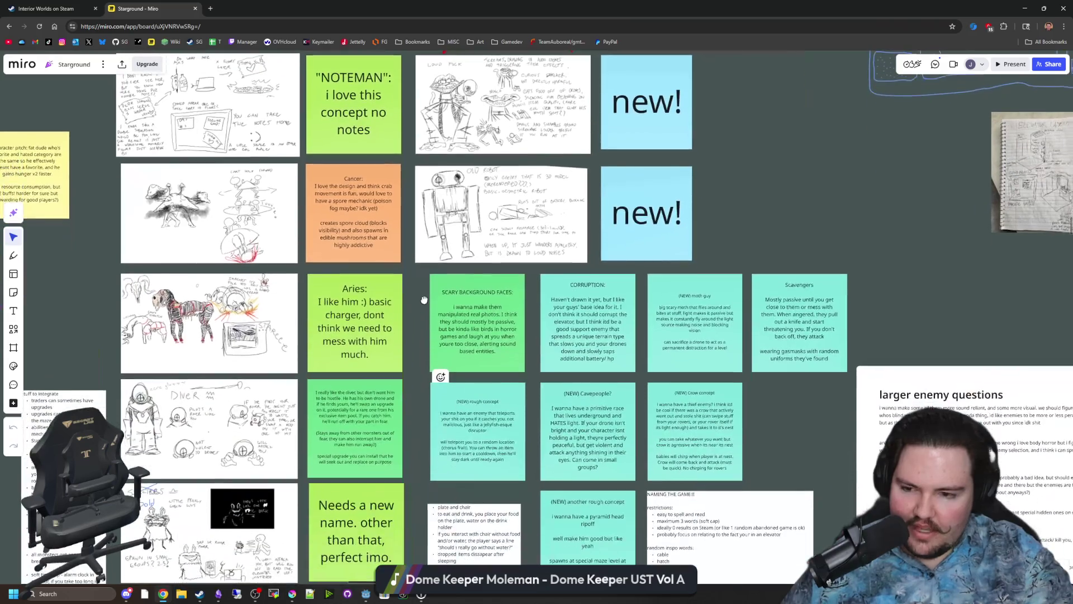
scroll(551, 377, down, 3)
scroll(703, 429, up, 2)
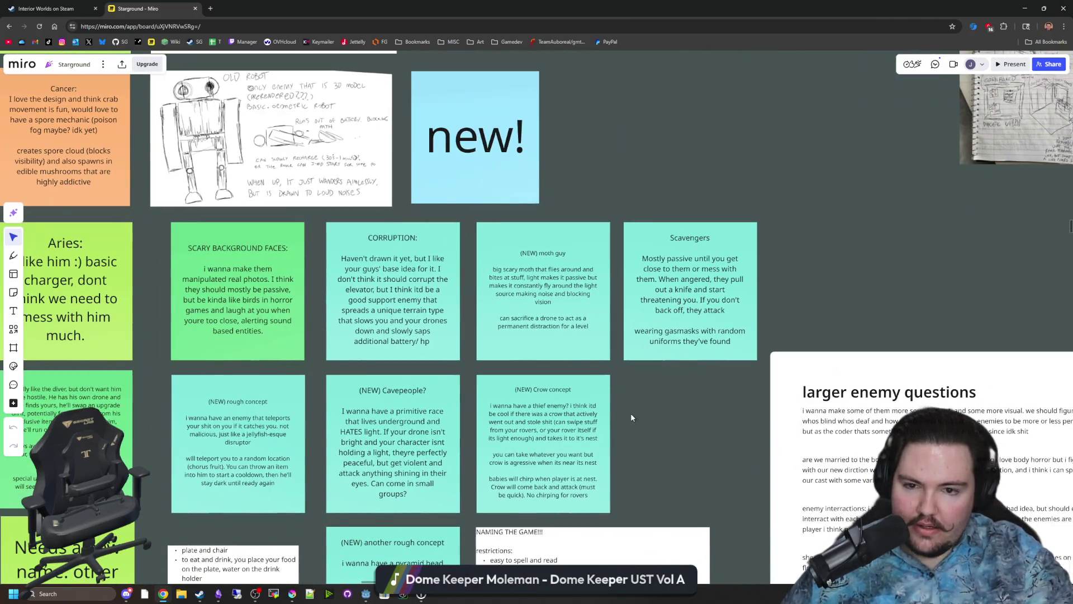
Pan to the Cavepeople, Crow and naming cards and upper sketch rows, then return to Godot.
drag(655, 437, 753, 270)
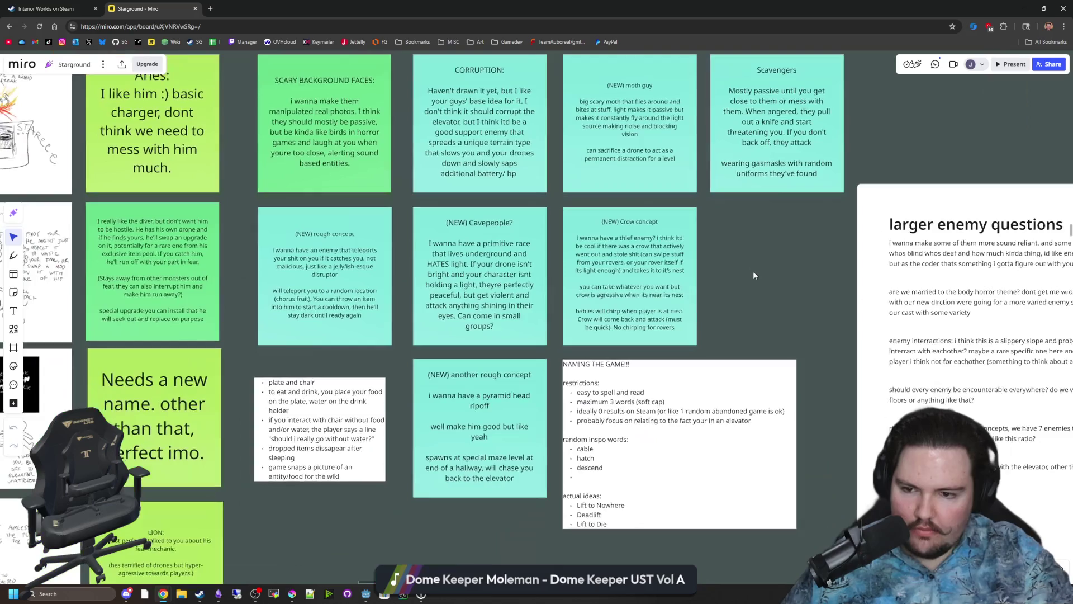
scroll(676, 376, down, 3)
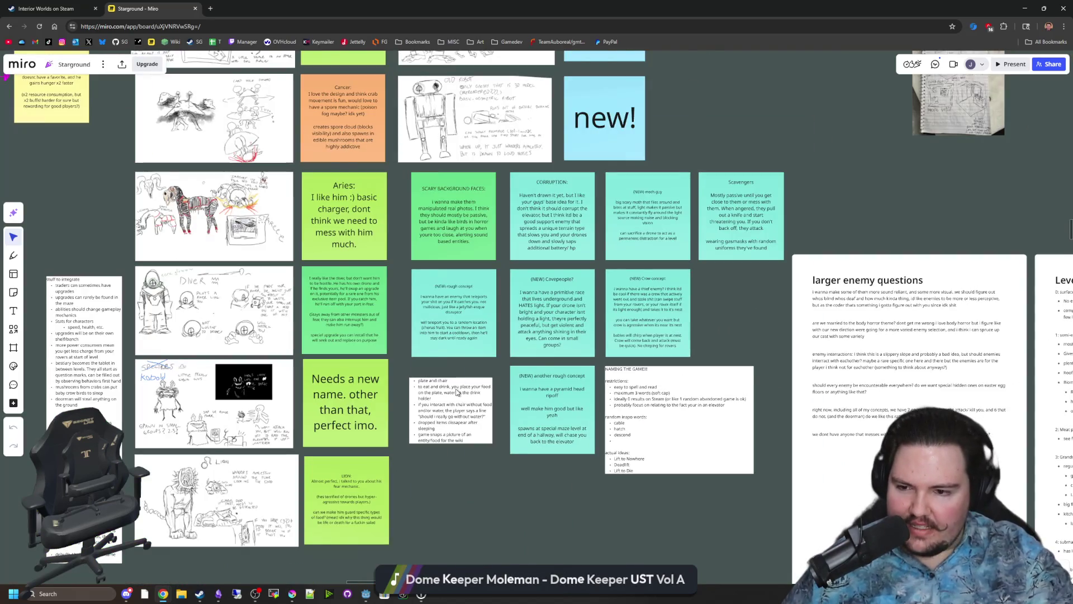
mouse_move(394, 264)
mouse_down()
mouse_move(379, 362)
mouse_move(357, 388)
mouse_up()
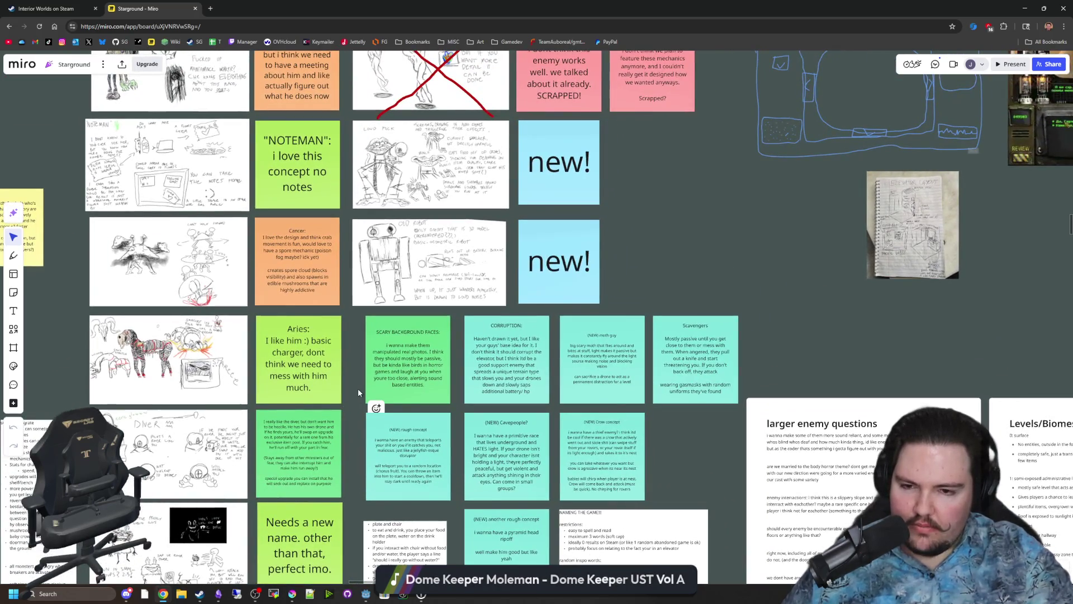
key(alt+Tab)
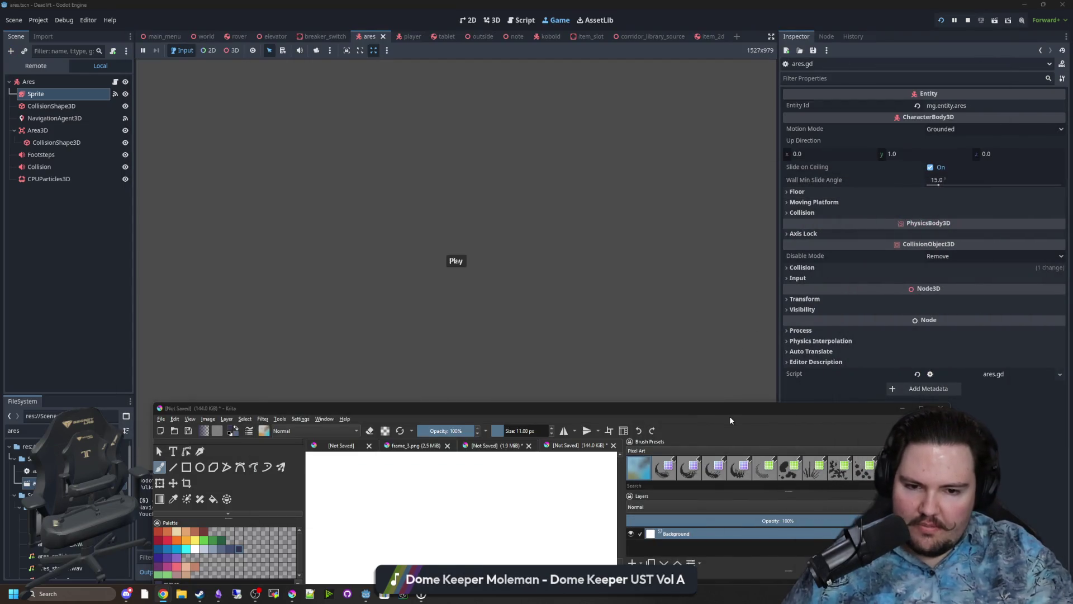
Maximize Krita again, add a navy stroke to the band, then switch to the Quiet Place monster image search.
drag(730, 420, 742, 409)
double_click(742, 410)
drag(424, 302, 492, 313)
scroll(447, 325, up, 5)
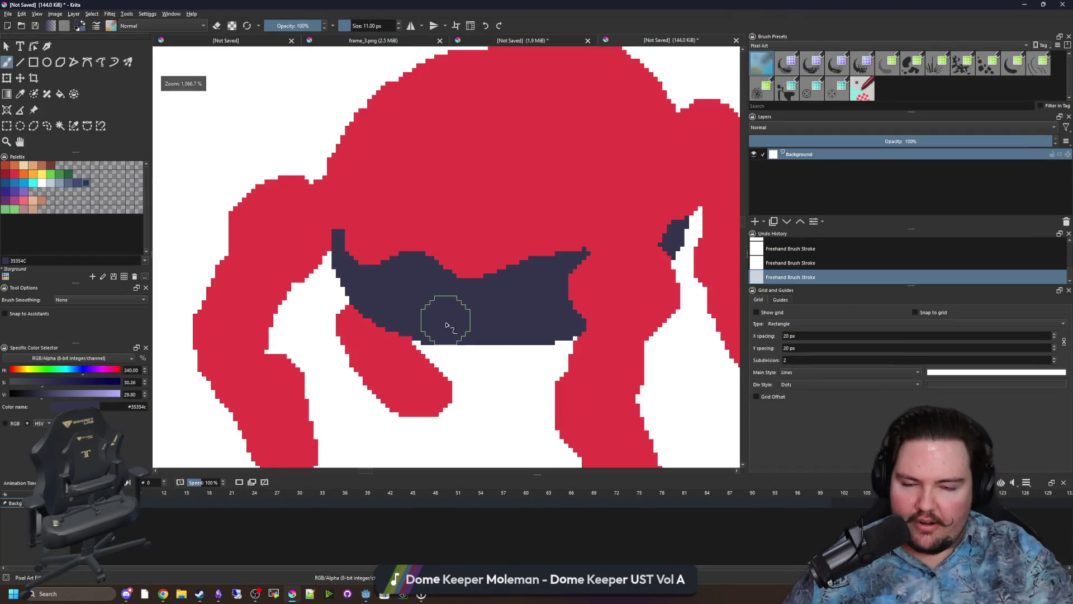
scroll(447, 326, down, 5)
scroll(491, 264, up, 2)
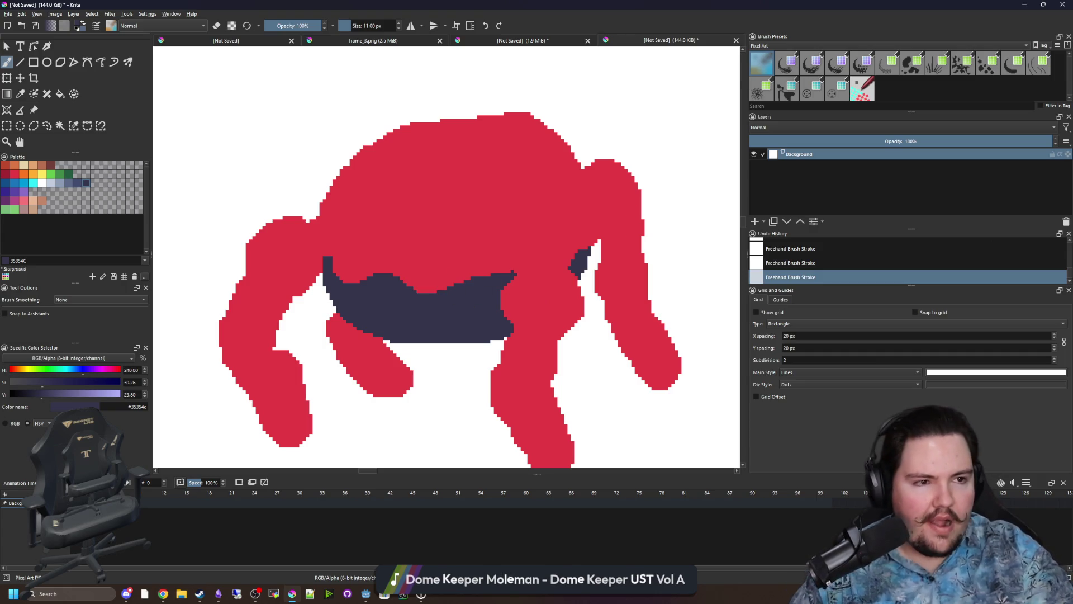
key(alt+Tab)
key(alt+Tab)
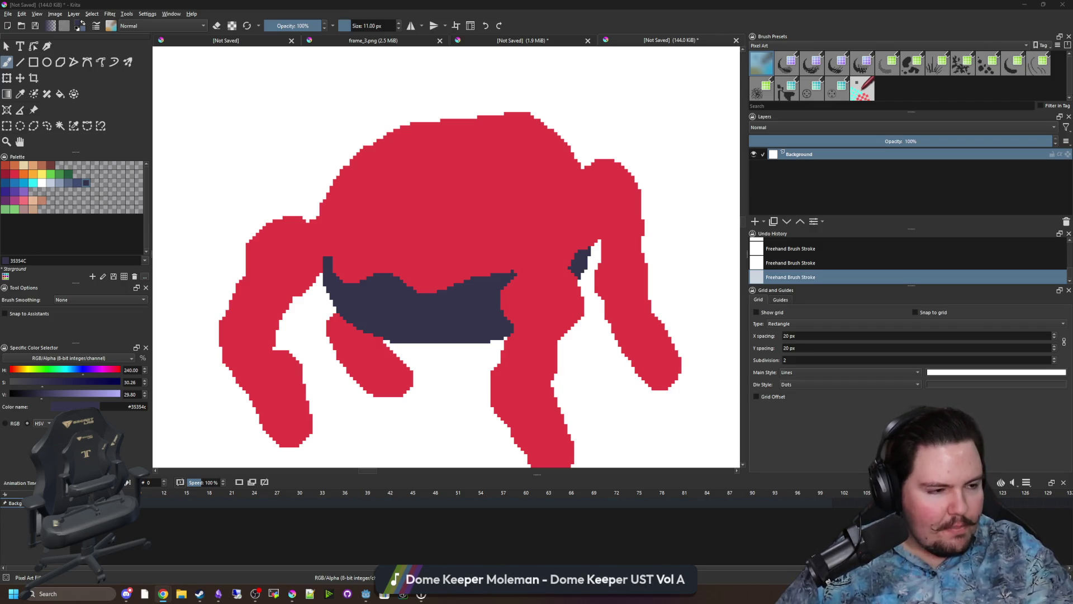
key(alt+Tab)
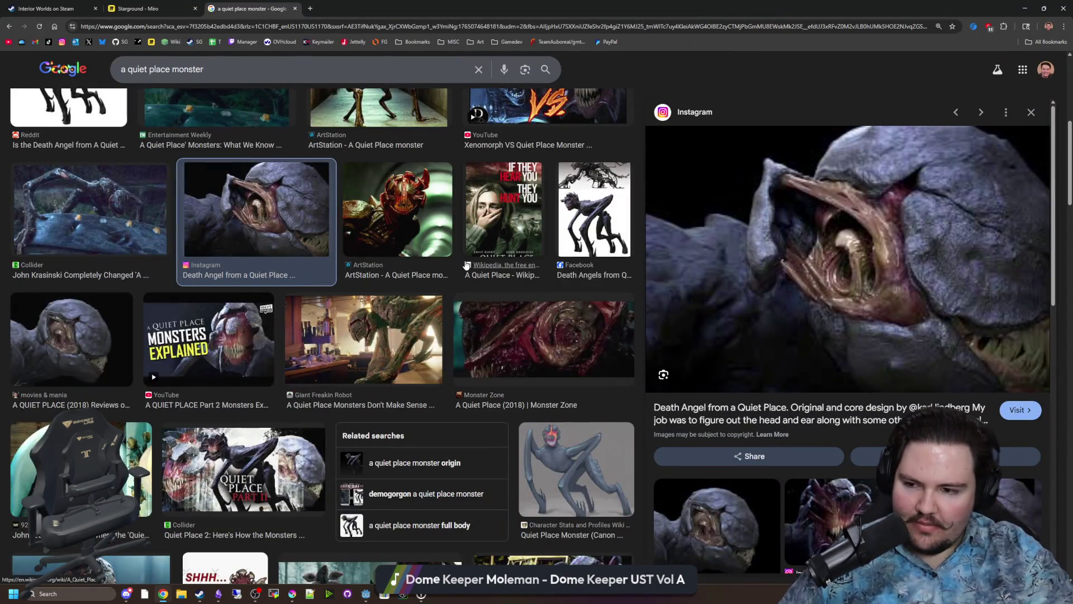
Preview the Cinemablend and Entertainment Weekly Quiet Place monster images, then return to Krita.
scroll(465, 264, down, 3)
scroll(466, 264, down, 2)
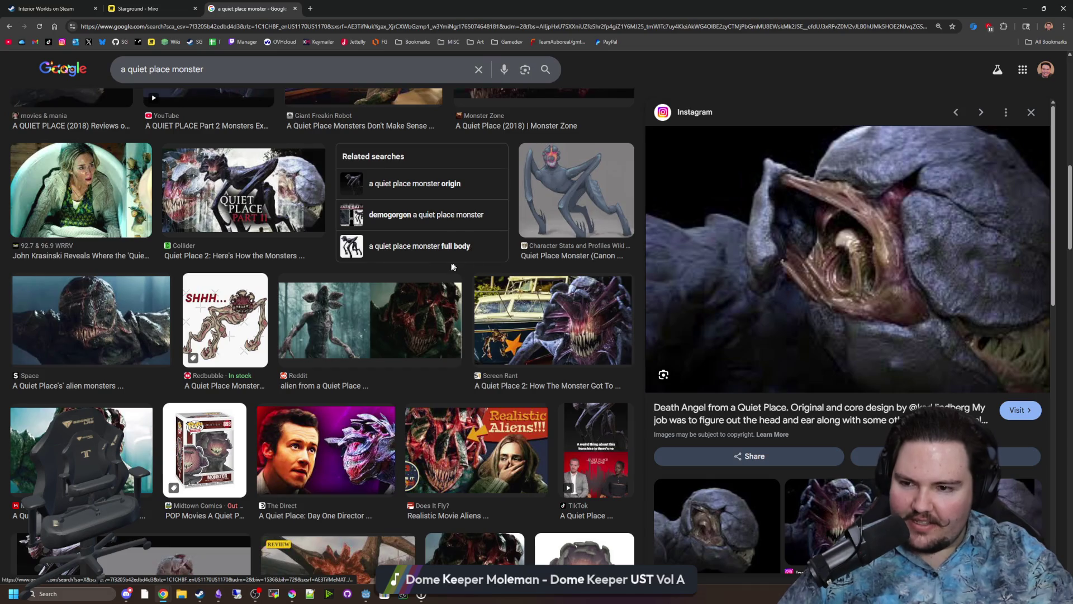
scroll(541, 345, down, 2)
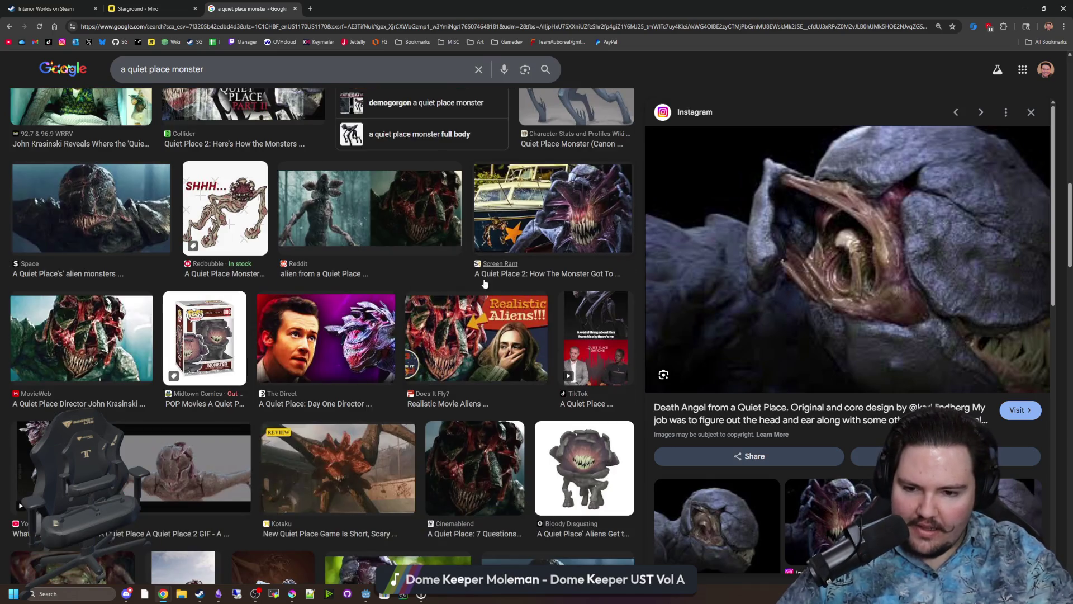
click(510, 471)
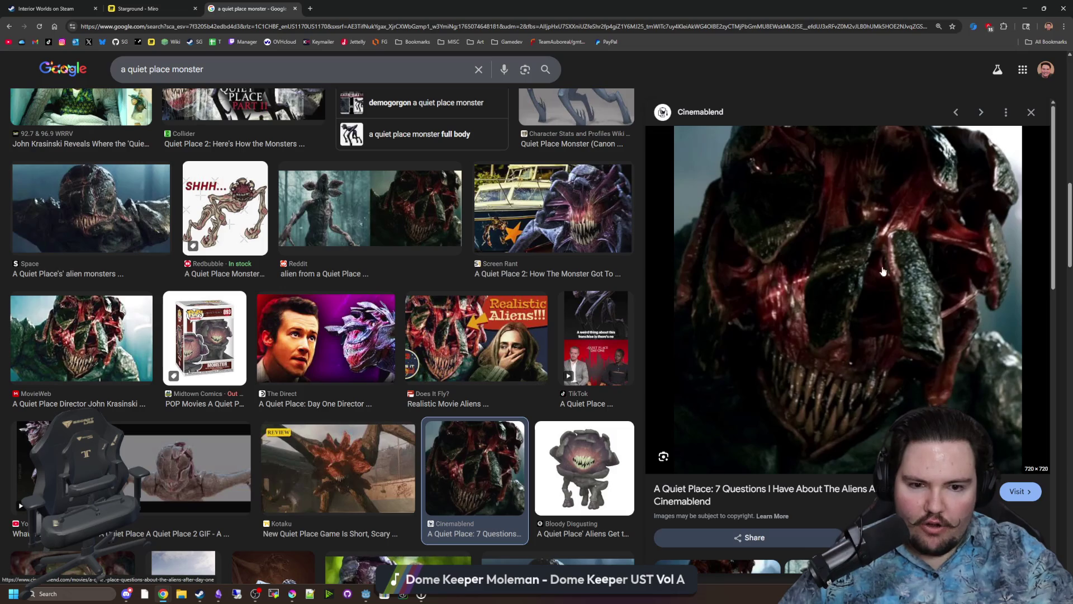
scroll(833, 282, down, 3)
scroll(759, 300, down, 1)
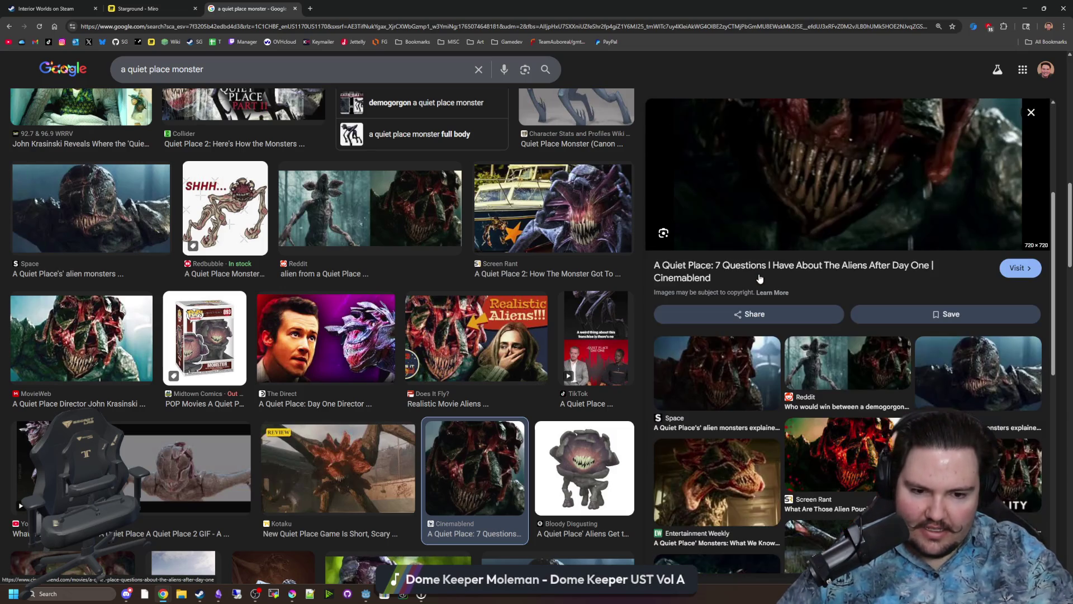
click(759, 484)
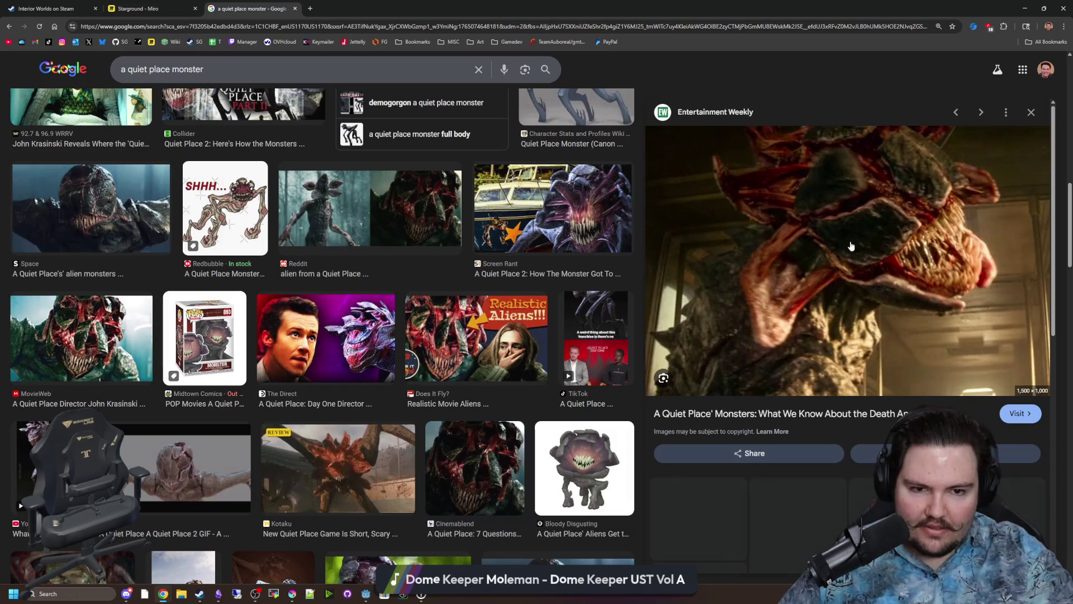
key(alt+Tab)
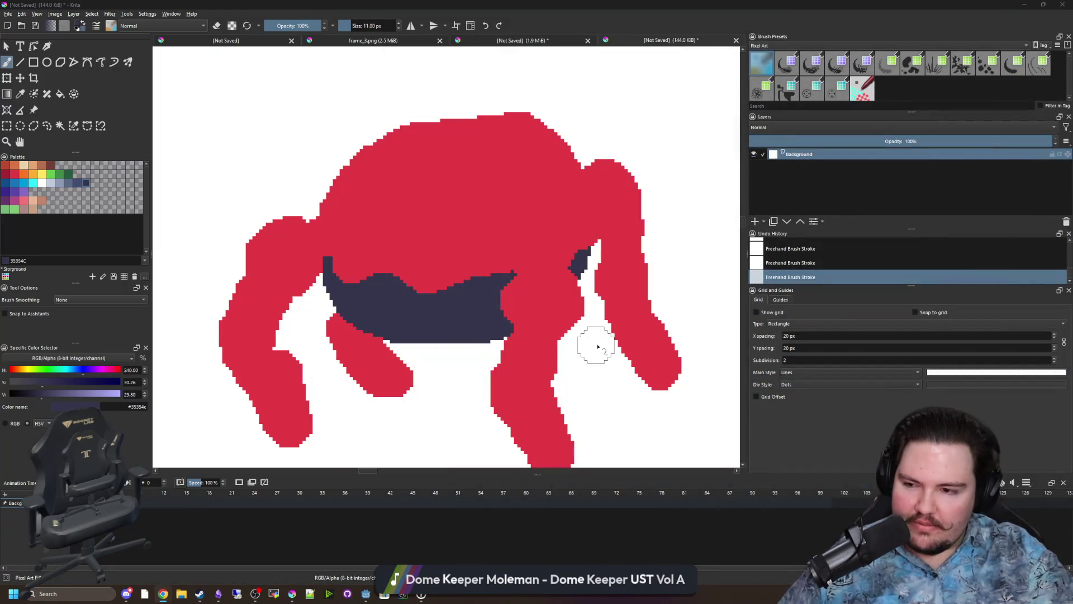
Zoom in and out to inspect the creature's navy belly band, then switch to the Miro board.
scroll(430, 338, up, 1)
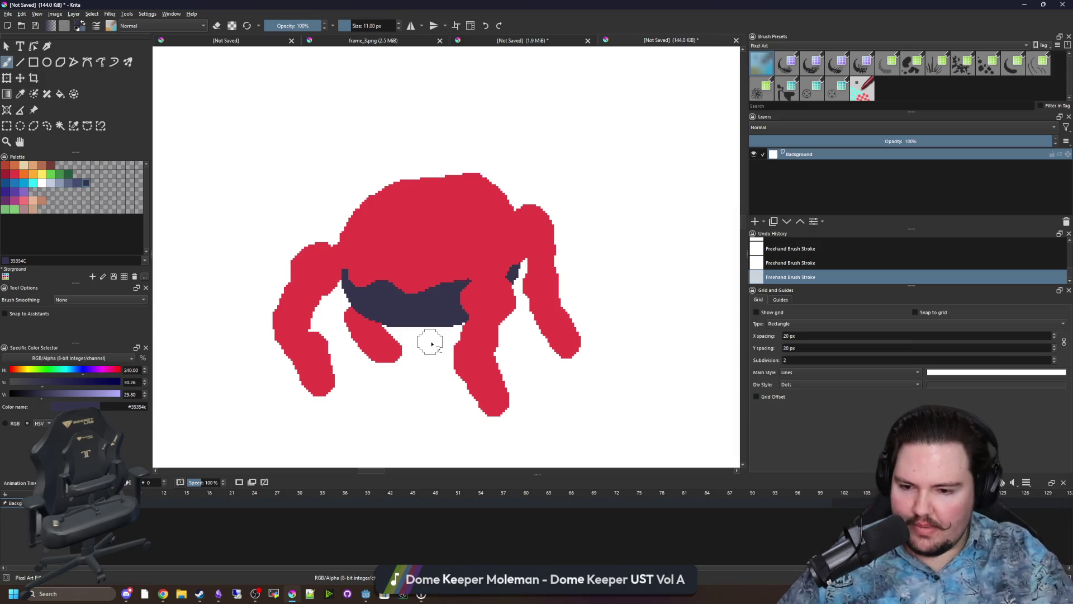
scroll(432, 343, down, 4)
scroll(325, 371, up, 6)
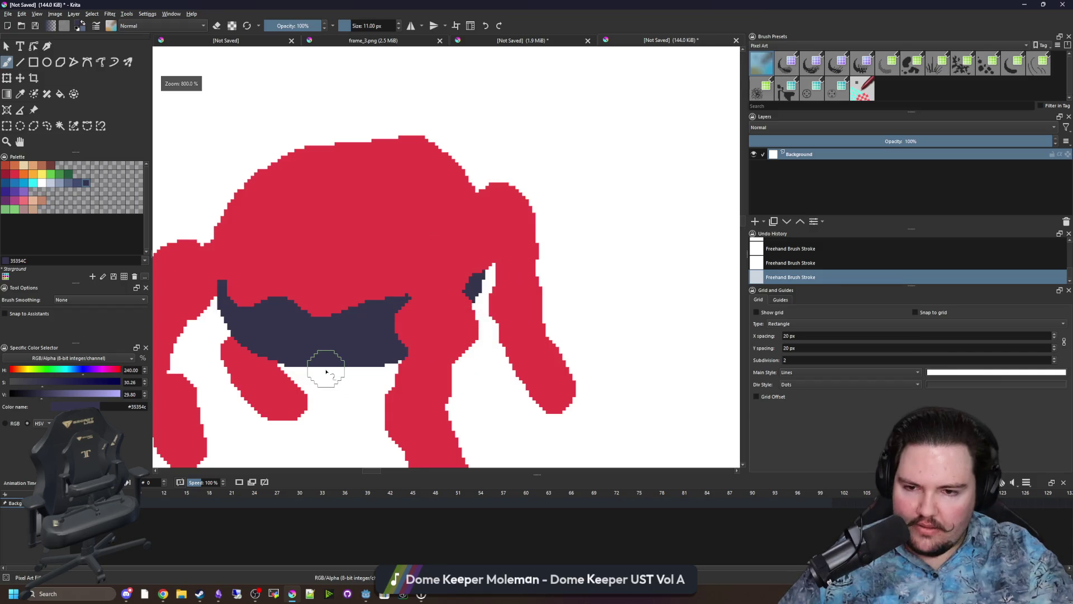
scroll(326, 371, down, 3)
scroll(403, 335, up, 3)
scroll(445, 340, down, 1)
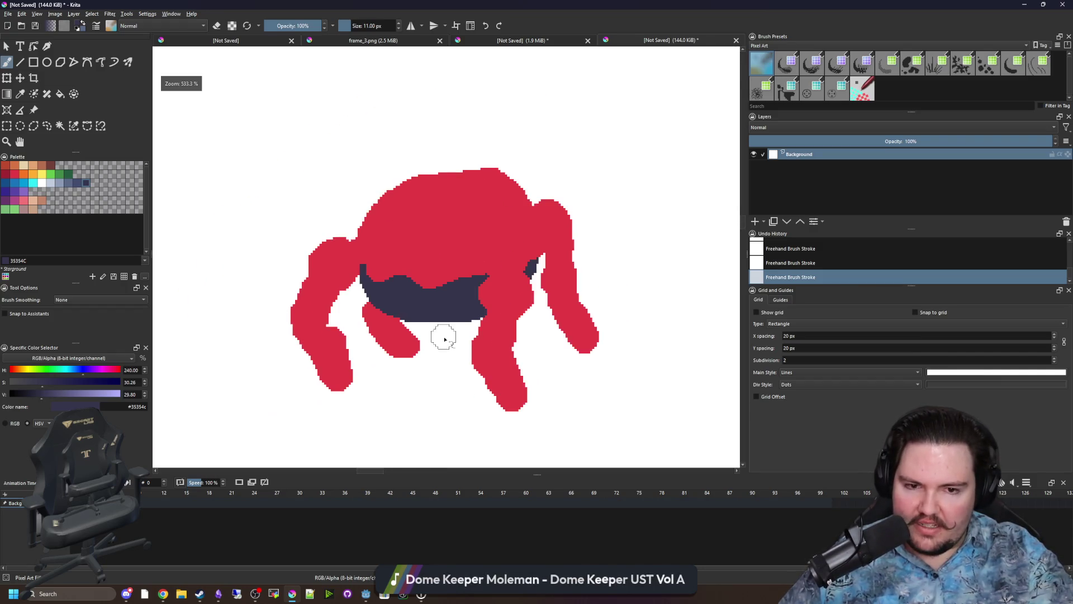
scroll(444, 340, up, 1)
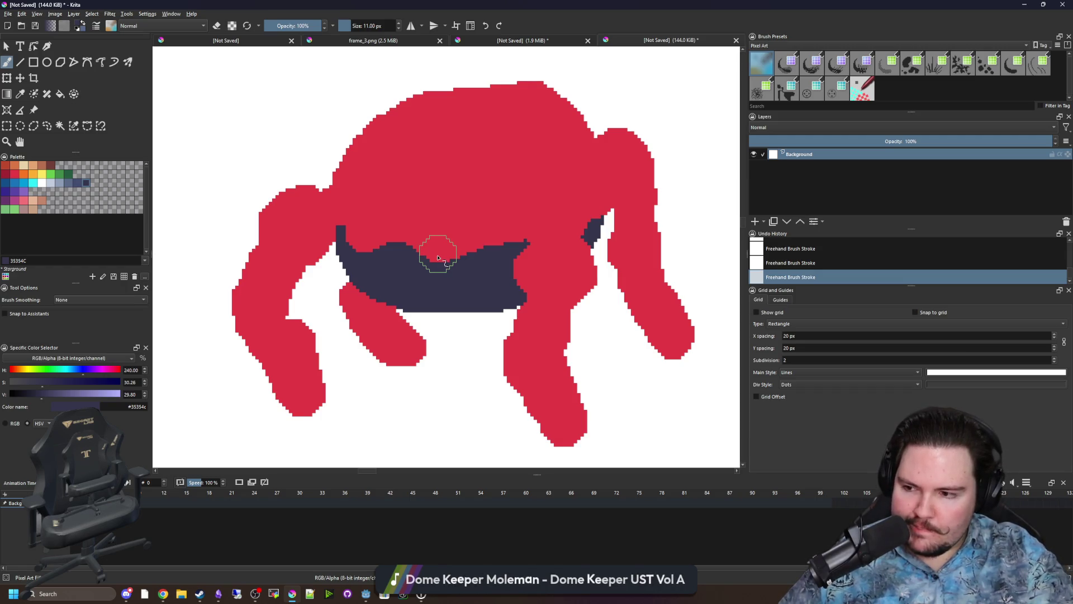
scroll(470, 285, down, 10)
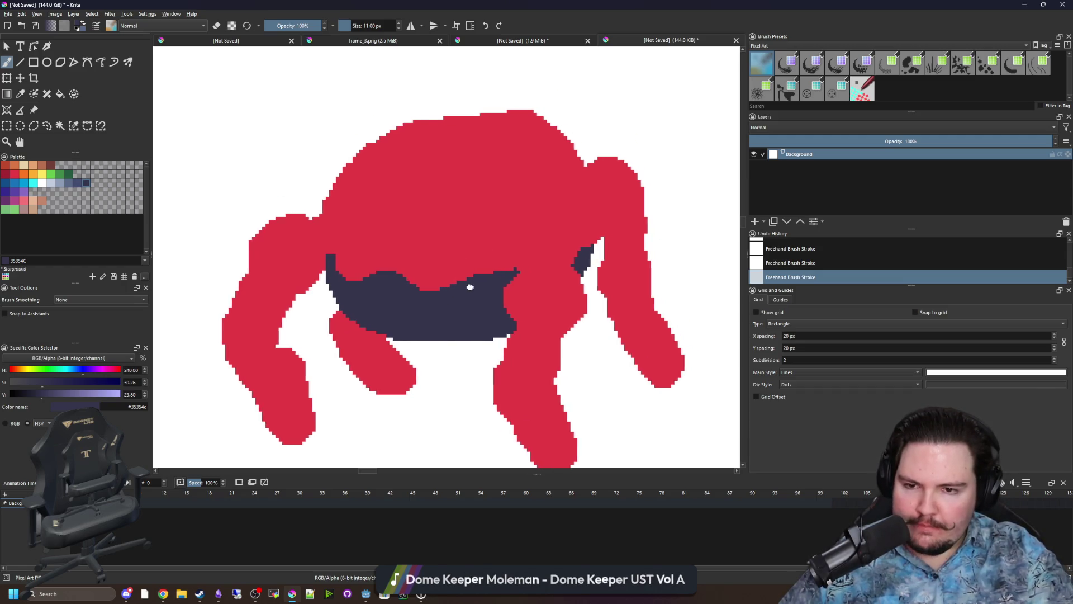
scroll(466, 274, down, 3)
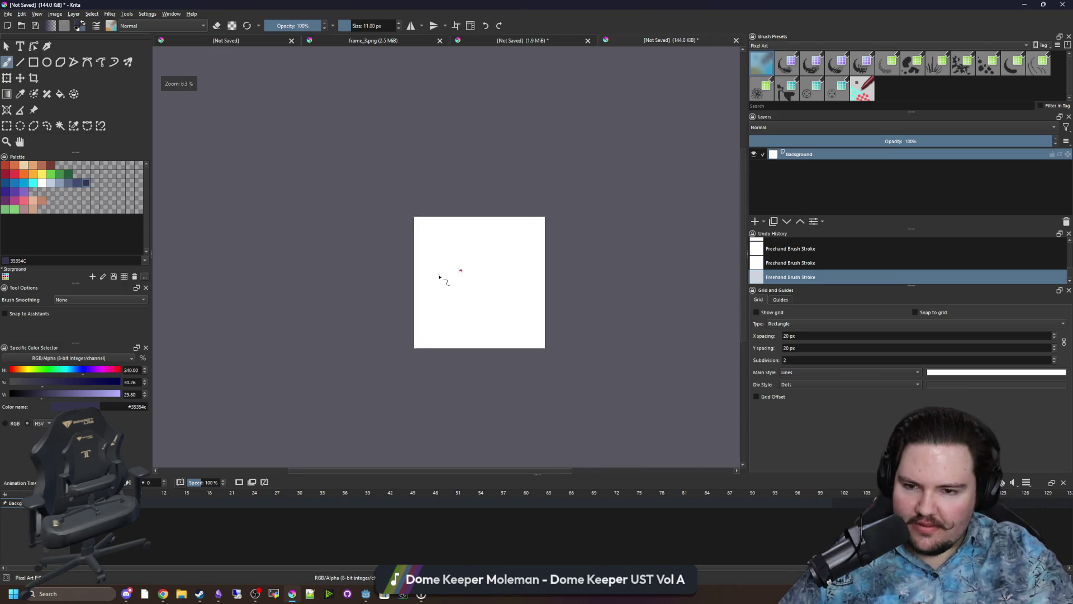
scroll(446, 268, up, 10)
scroll(445, 267, up, 6)
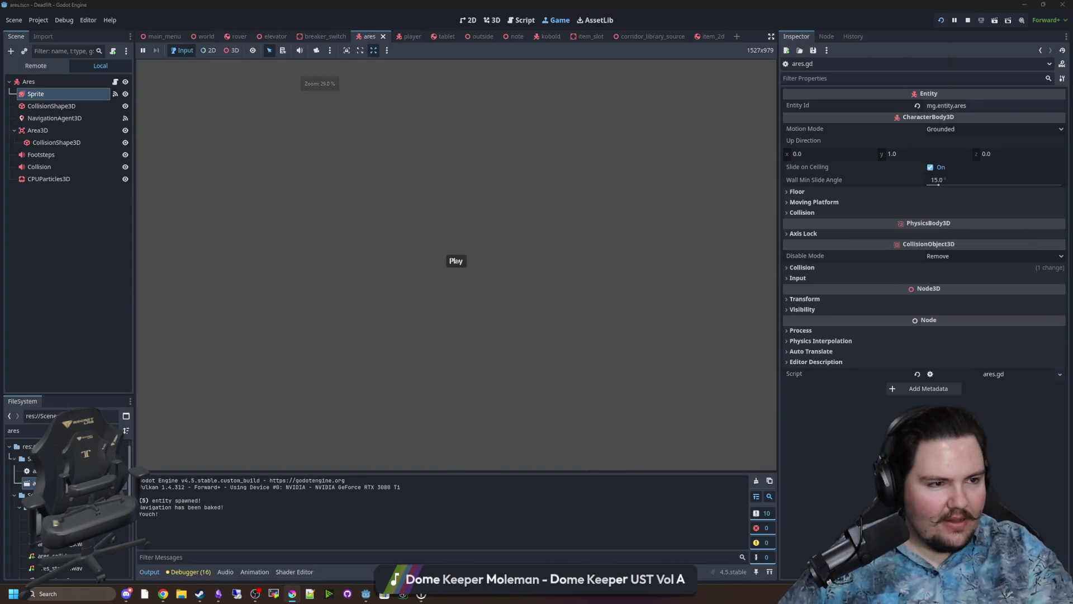
key(alt+Tab)
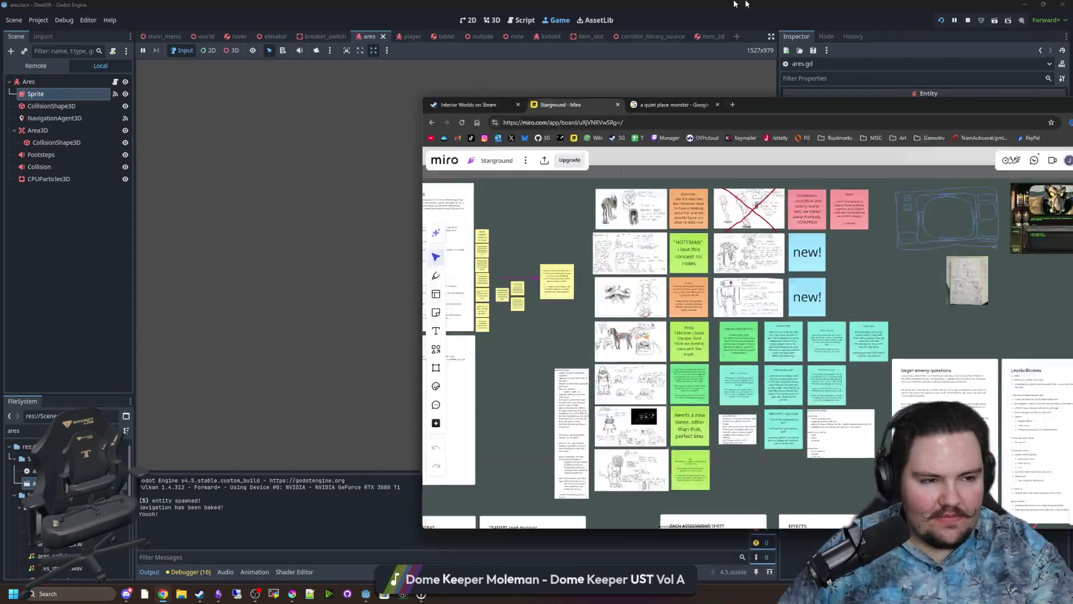
Zoom into the Miro board's notes, then return to Godot and run the game in the Game view.
scroll(787, 265, up, 5)
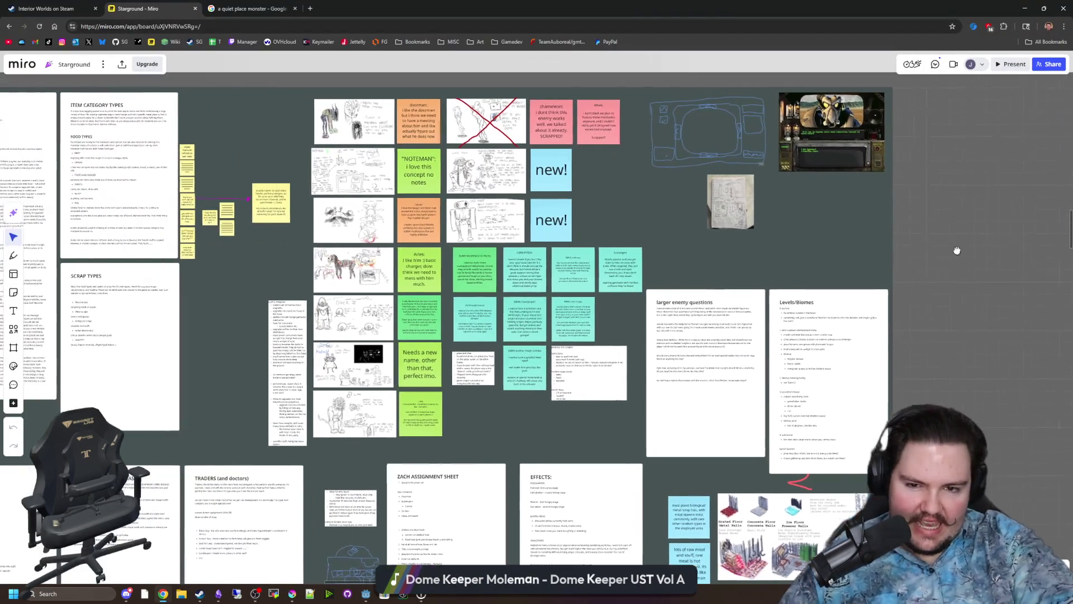
scroll(205, 185, up, 1)
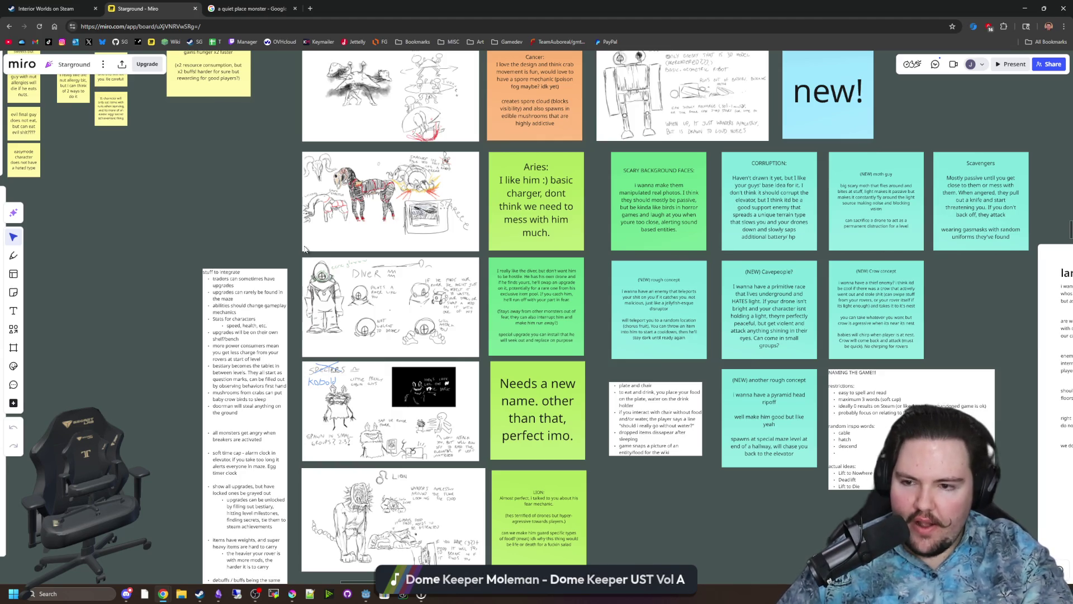
scroll(249, 280, up, 3)
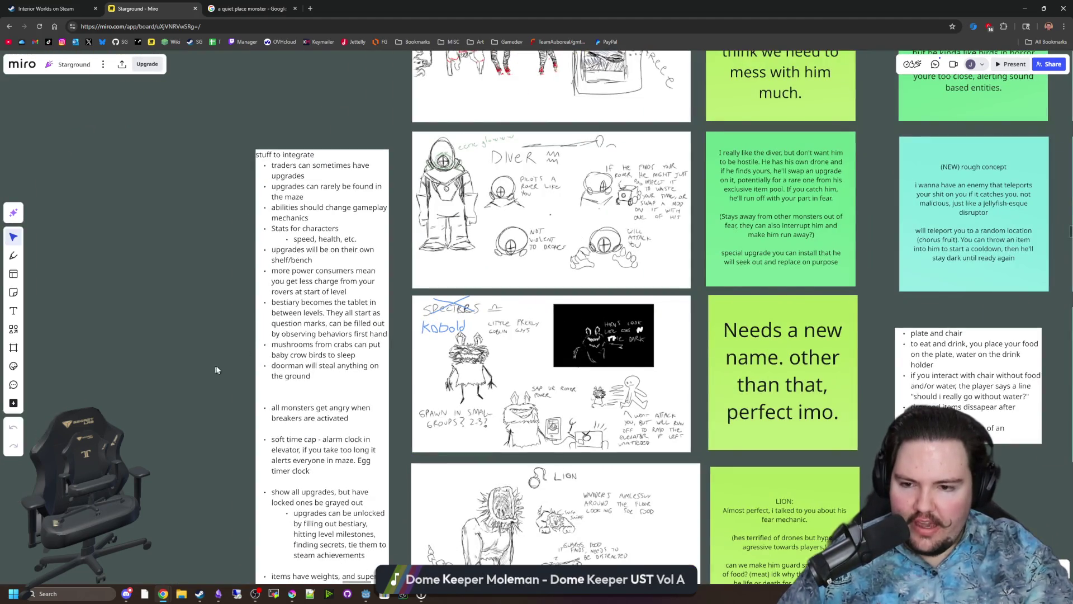
scroll(220, 372, down, 3)
key(alt+Tab)
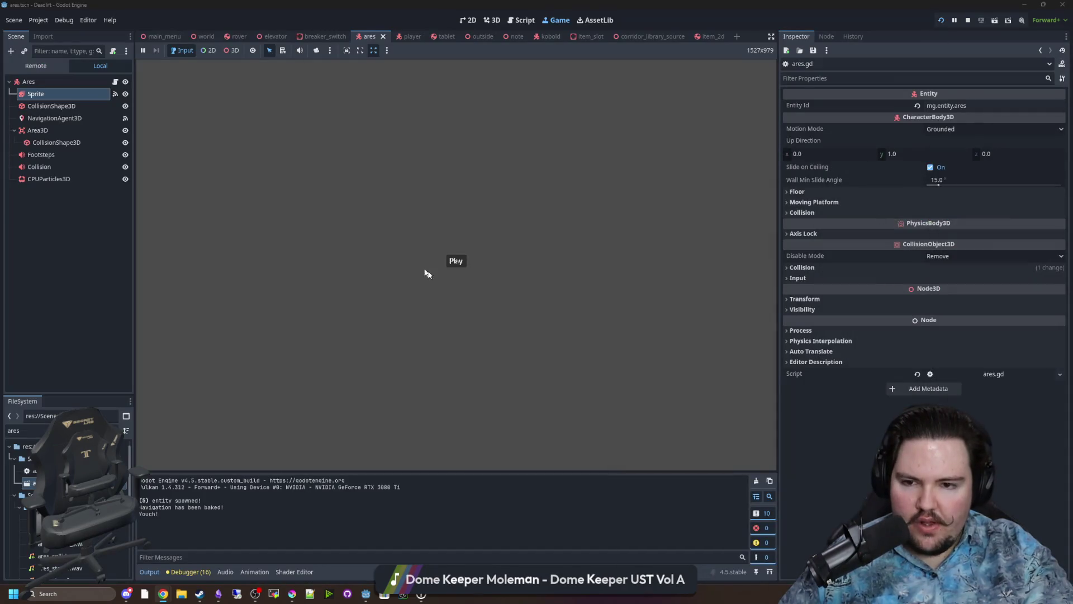
click(455, 261)
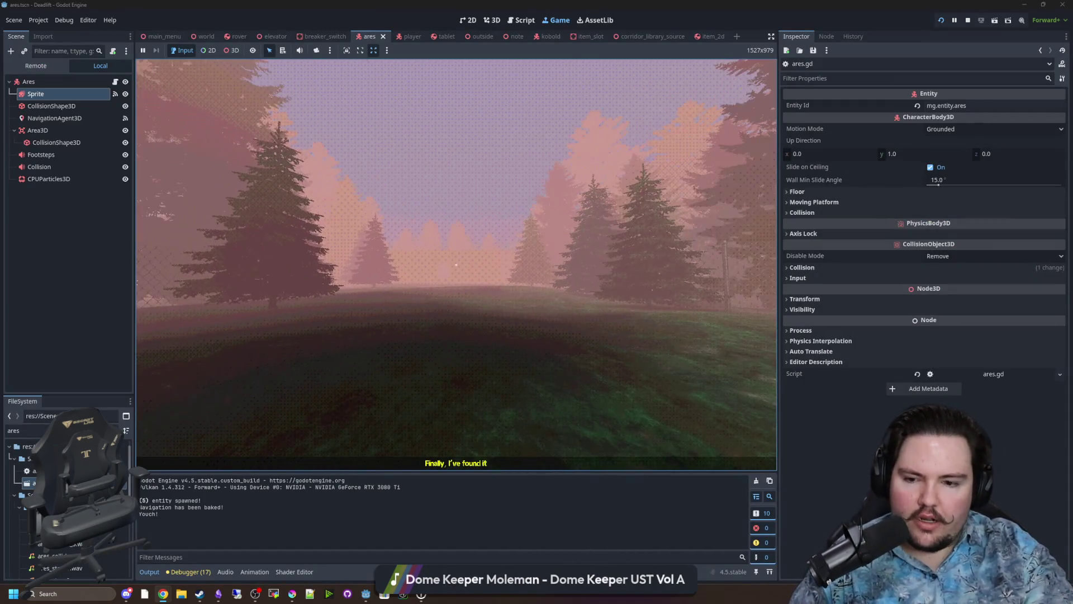
Walk the player up the hill, through the building's doorway and down the corridor to the workbench.
key(w)
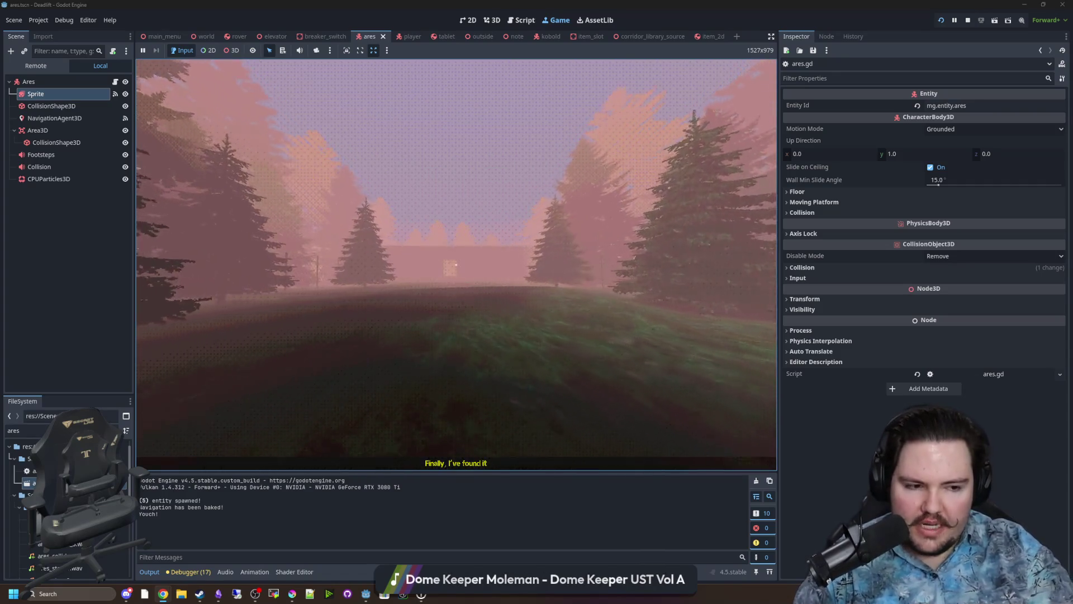
key(w)
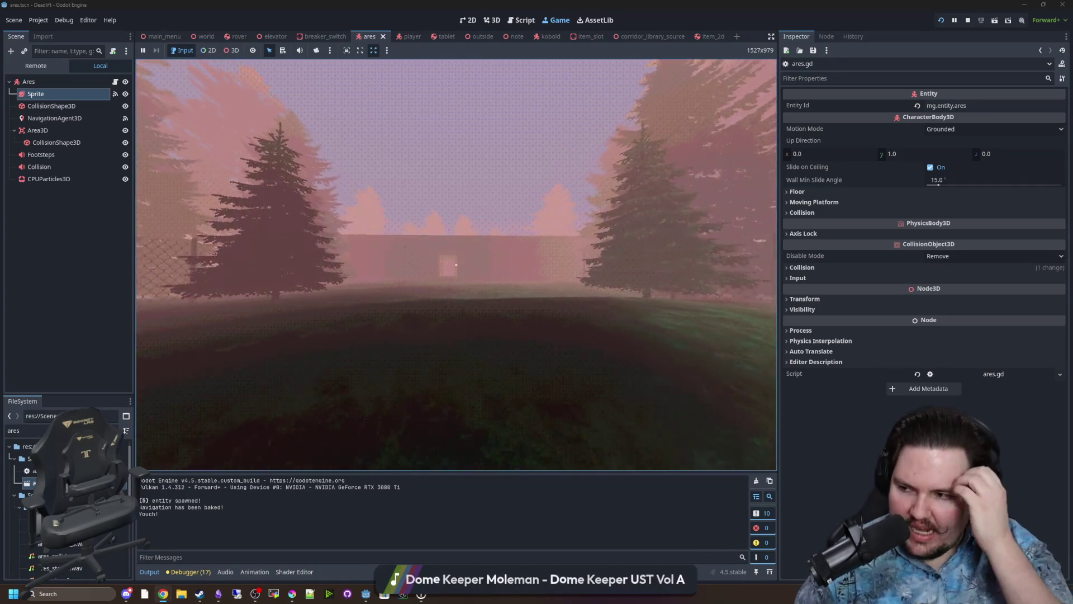
key(w)
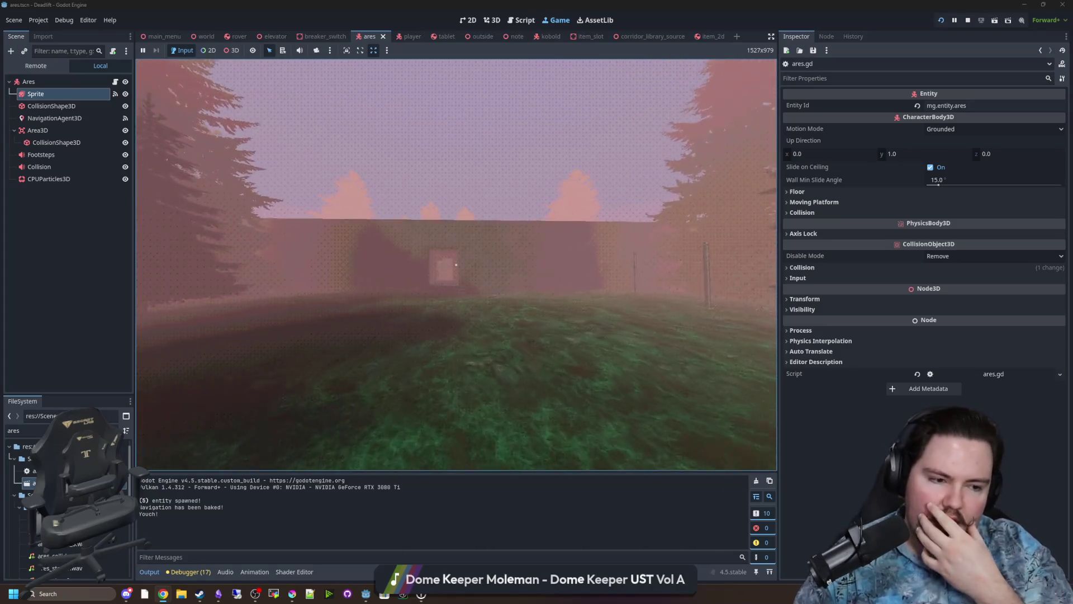
key(w)
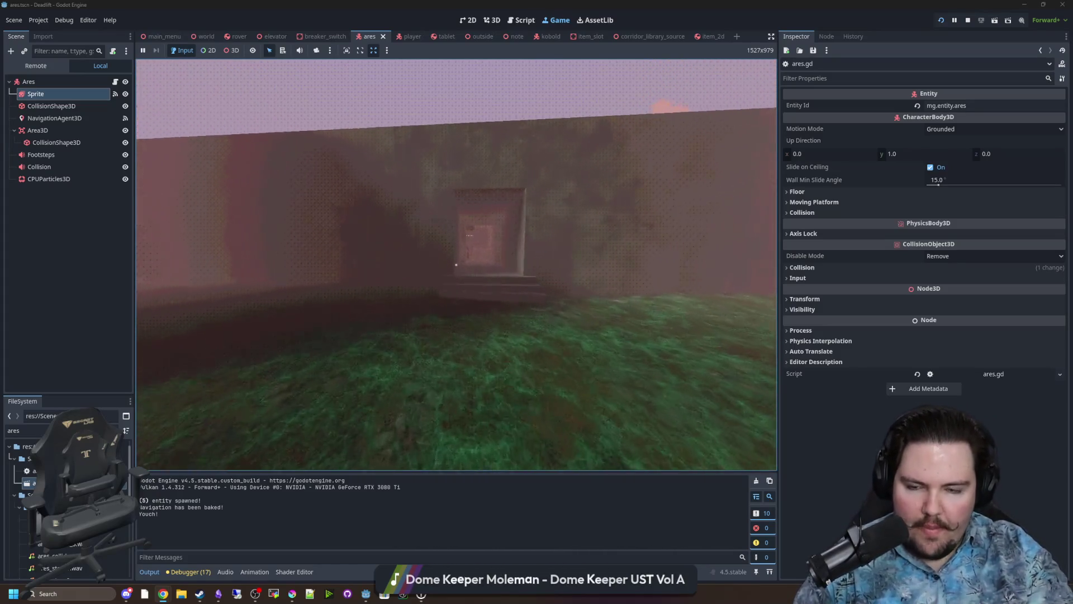
key(w)
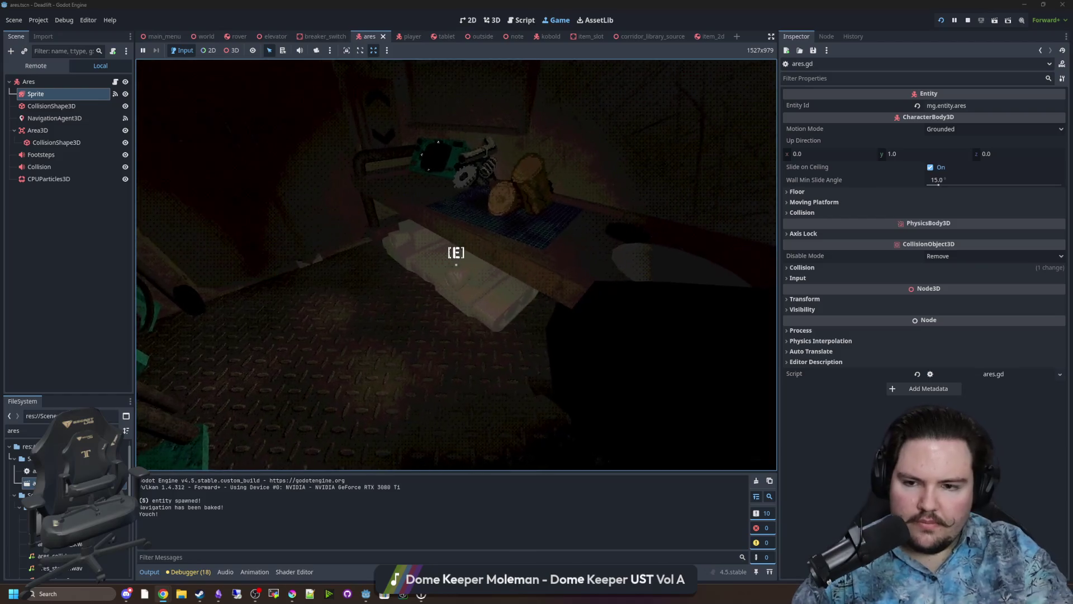
Read and close the workbench note, grab the logs, and open the tablet's rover camera feed.
key(e)
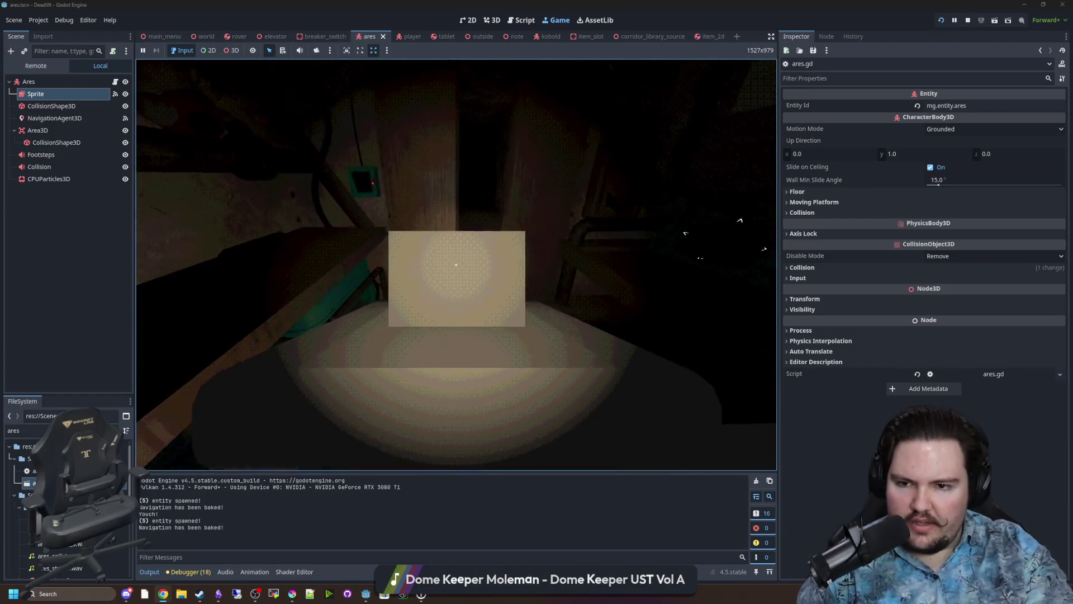
key(e)
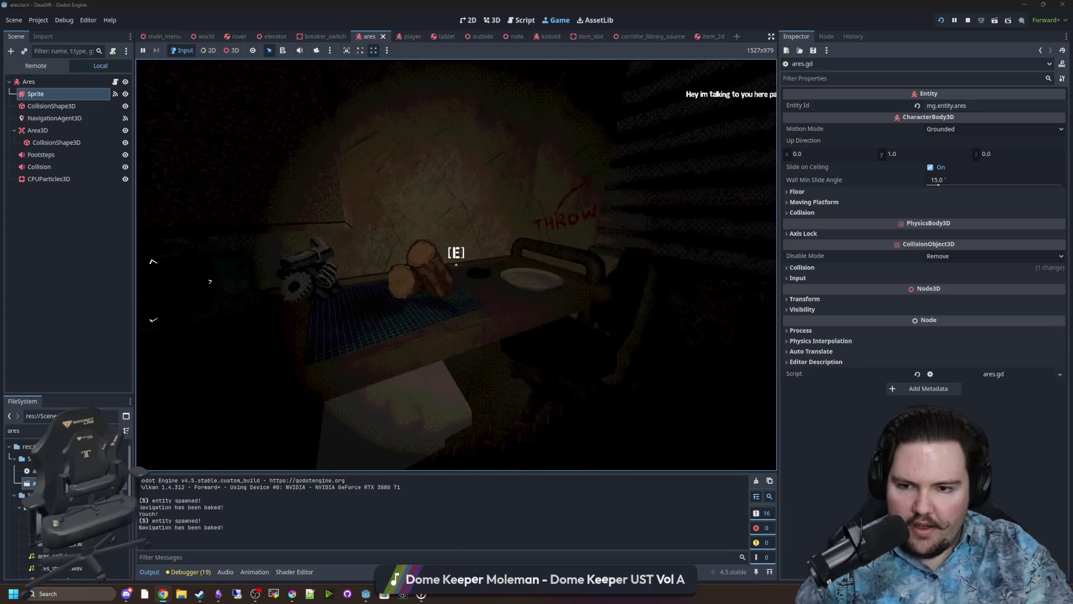
key(e)
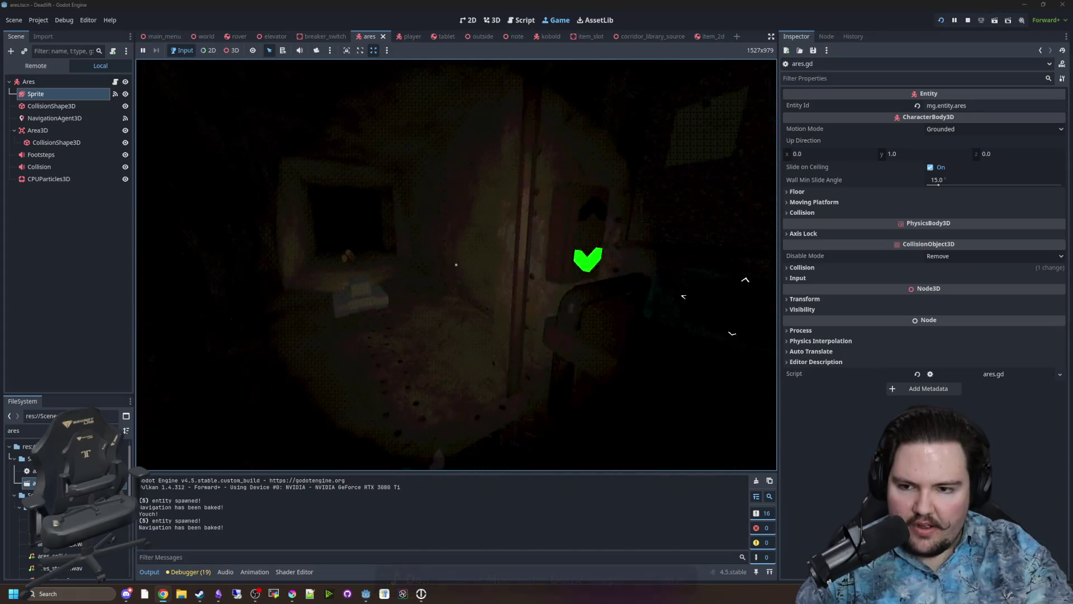
key(e)
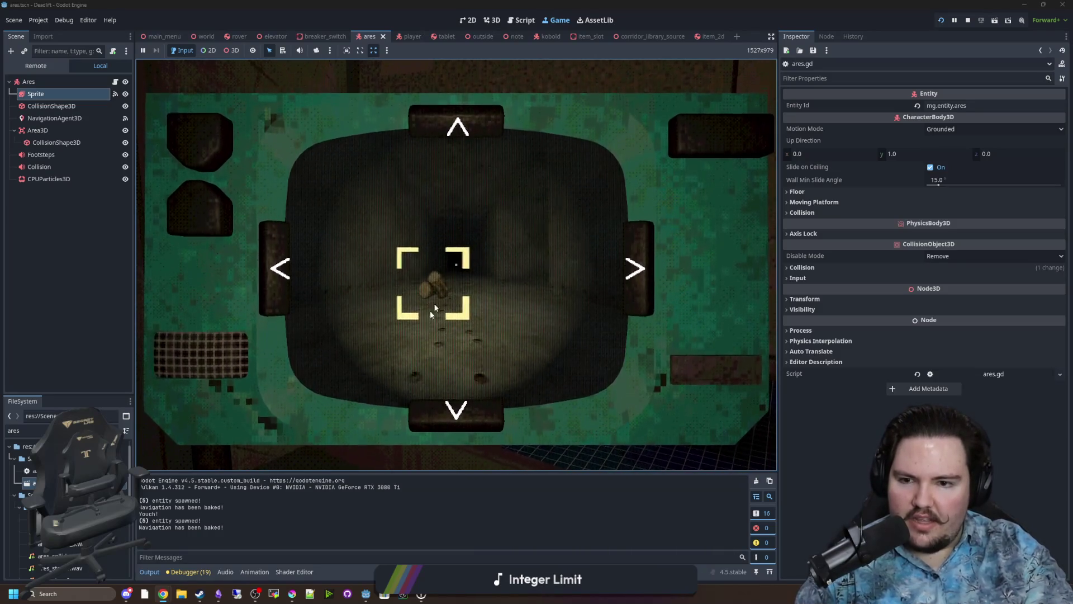
Switch the tablet feed to another camera and back to the logs corridor, then put the tablet away.
click(268, 274)
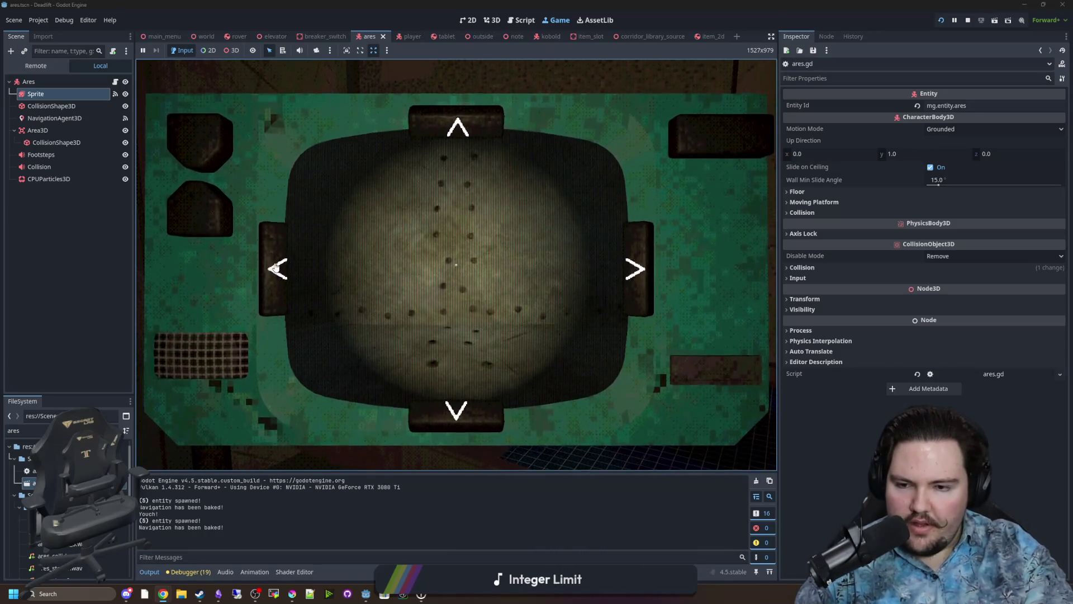
click(275, 267)
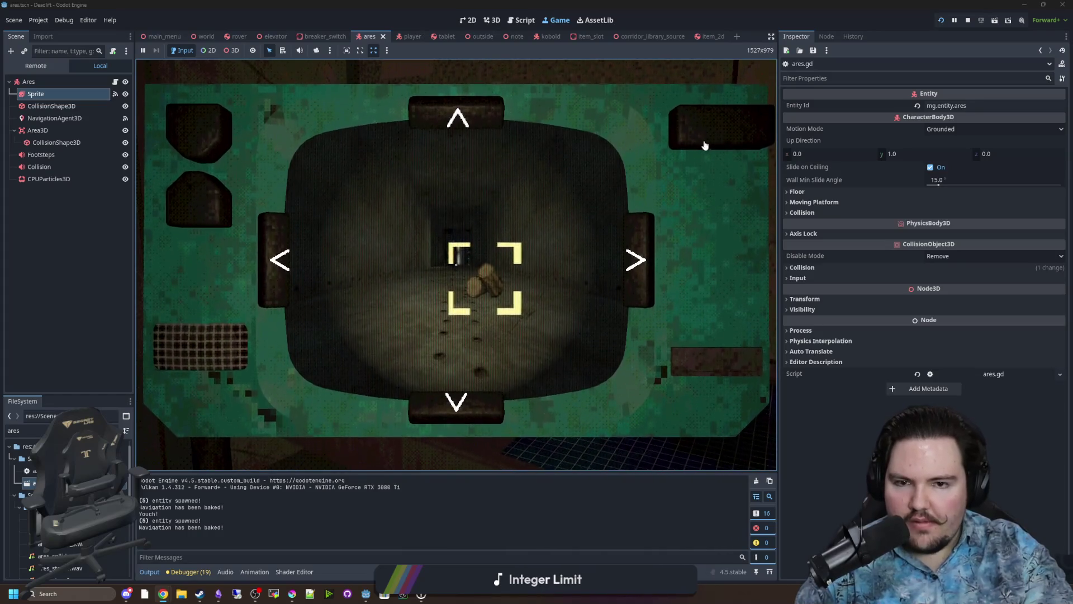
click(726, 132)
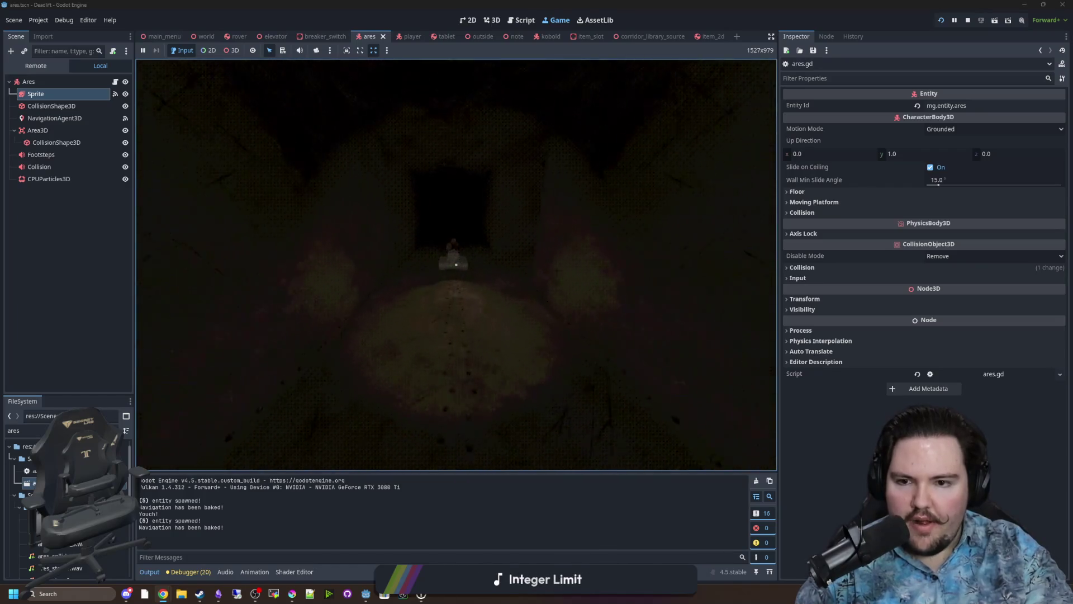
Walk into the room, check the tablet camera, and pick up the logs from the pedestal.
key(w)
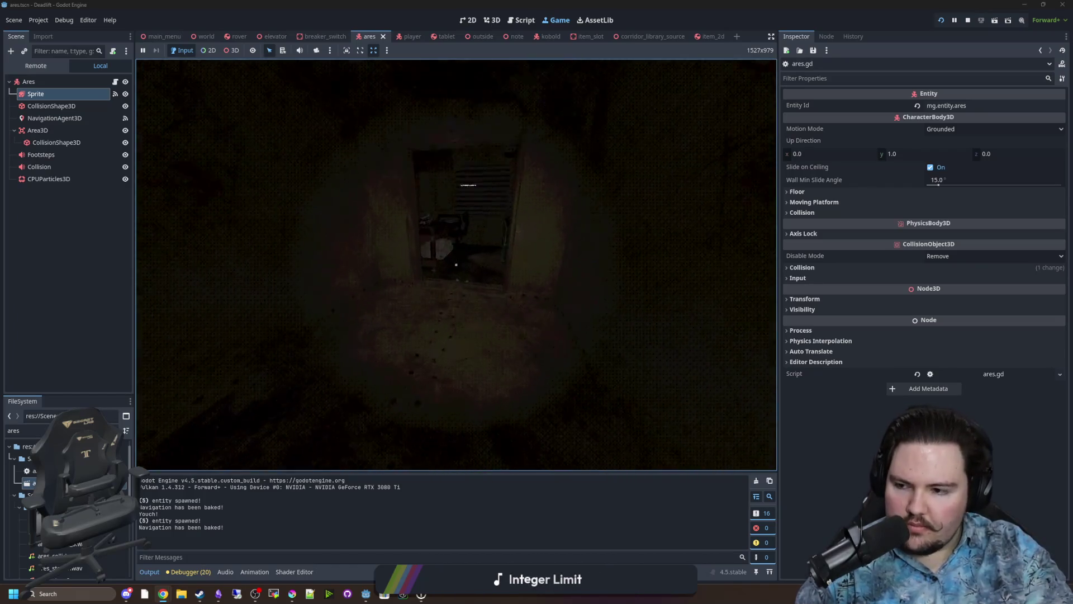
key(e)
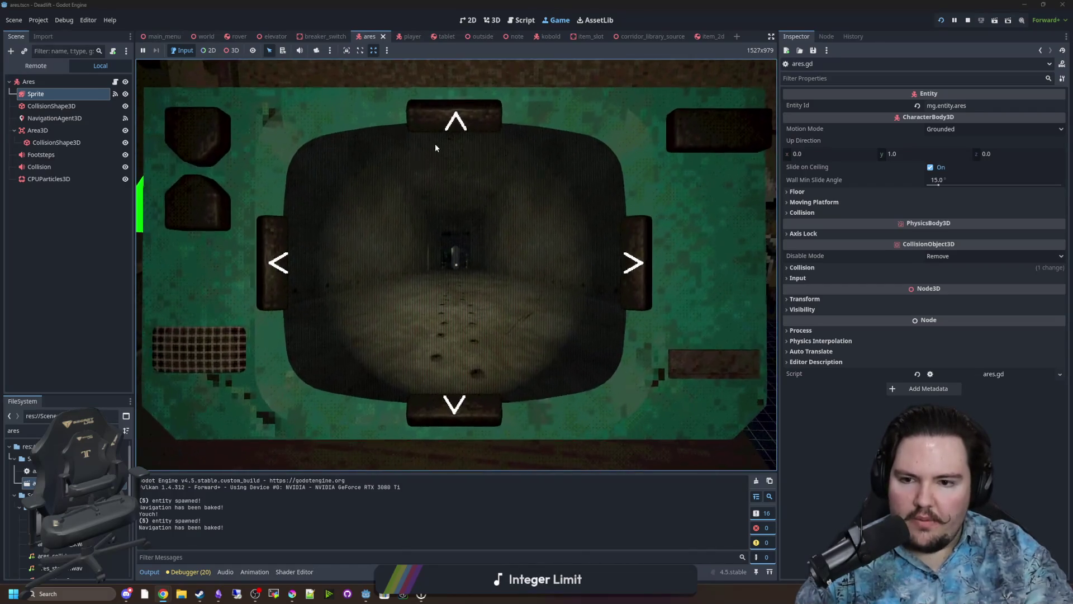
click(721, 137)
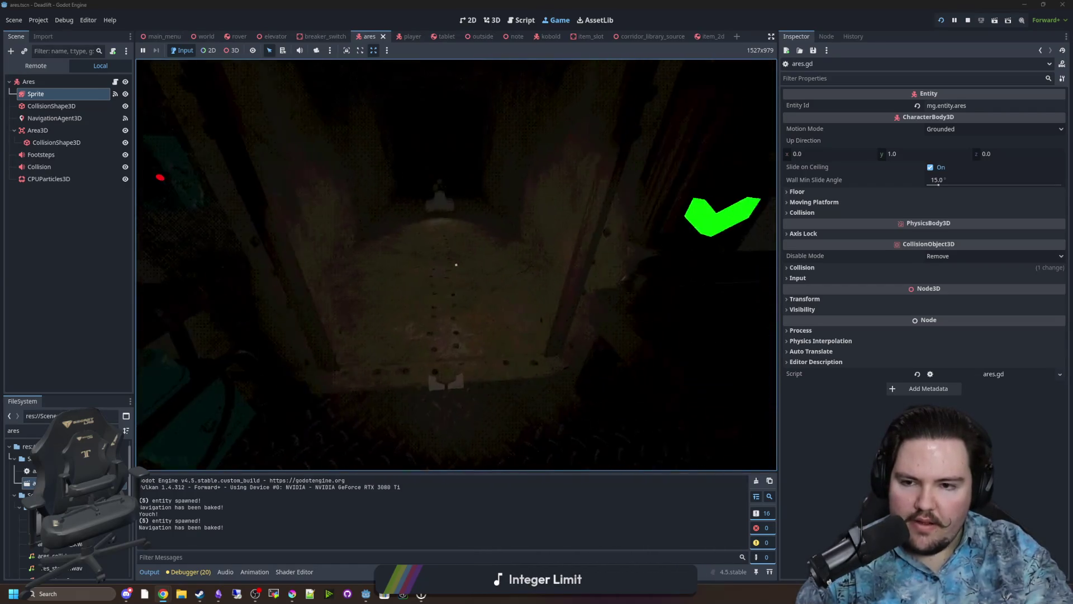
key(w)
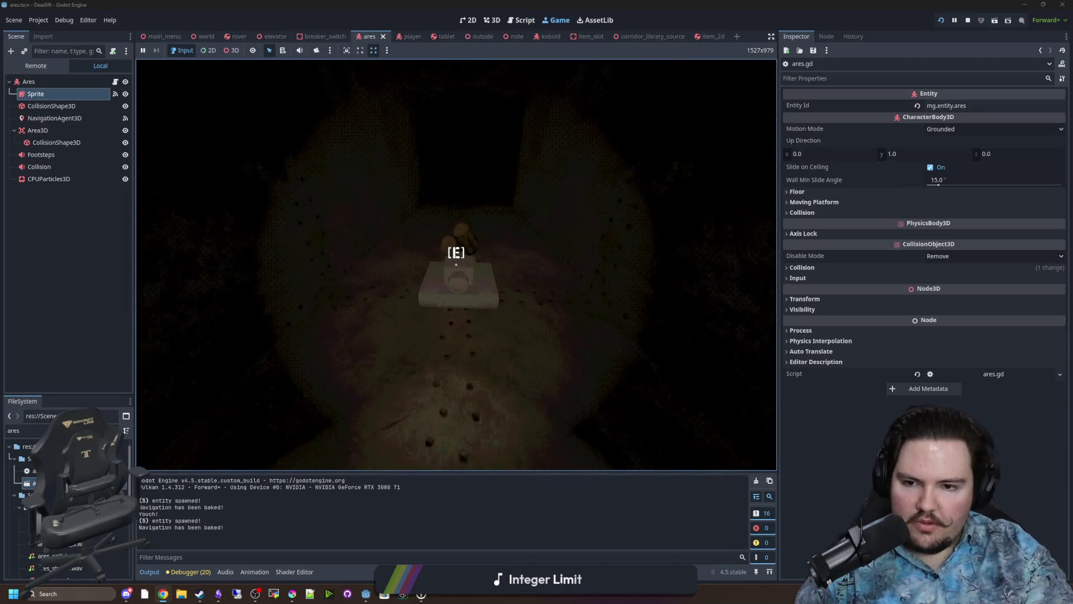
key(e)
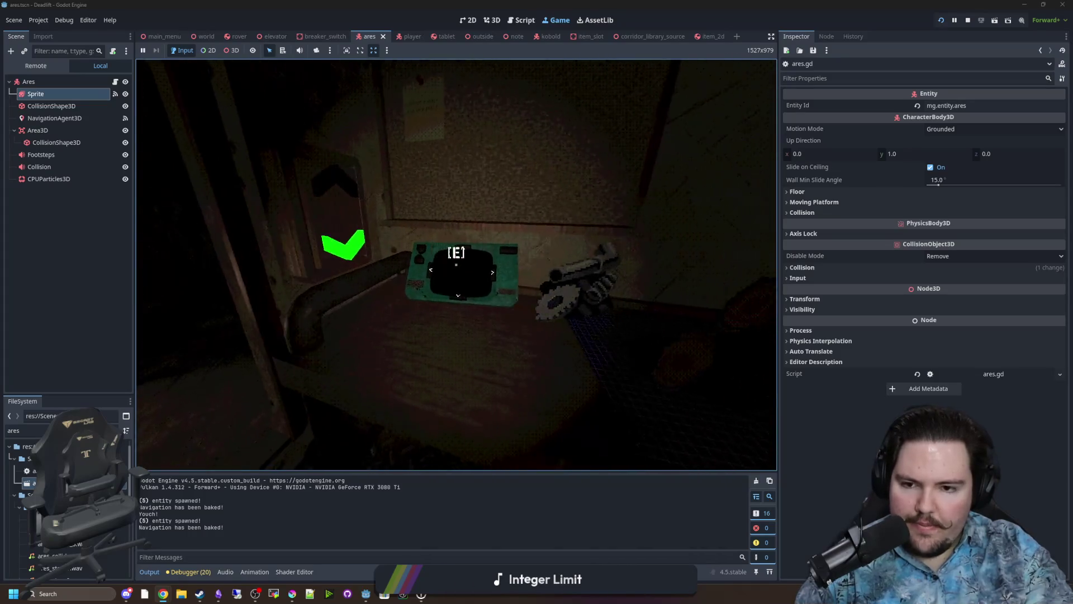
Toggle the tablet's rover camera view several times, then pause the game.
key(e)
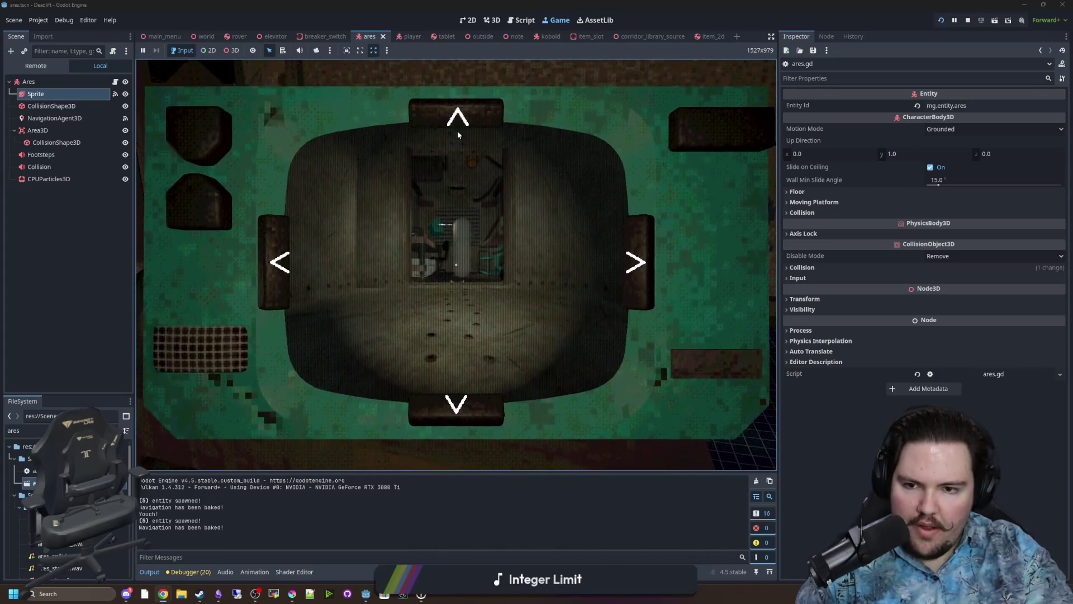
key(e)
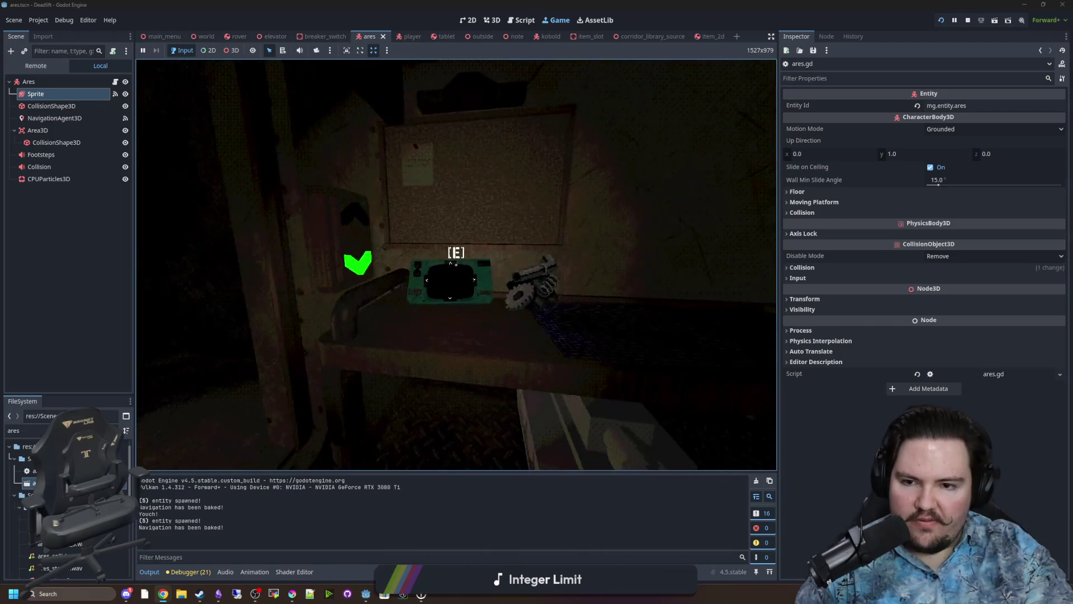
key(e)
key(e)
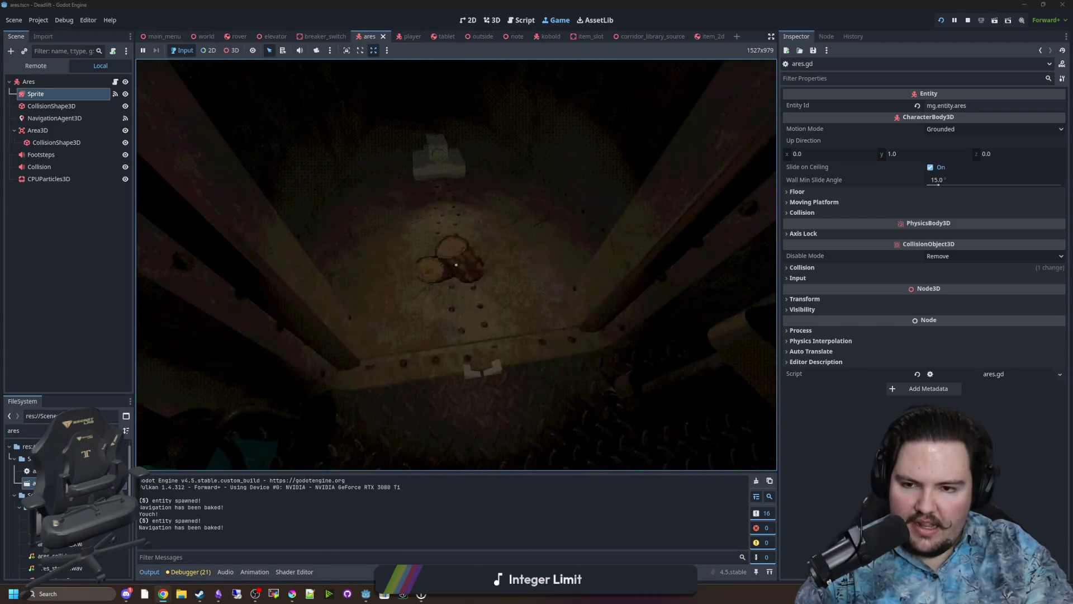
key(e)
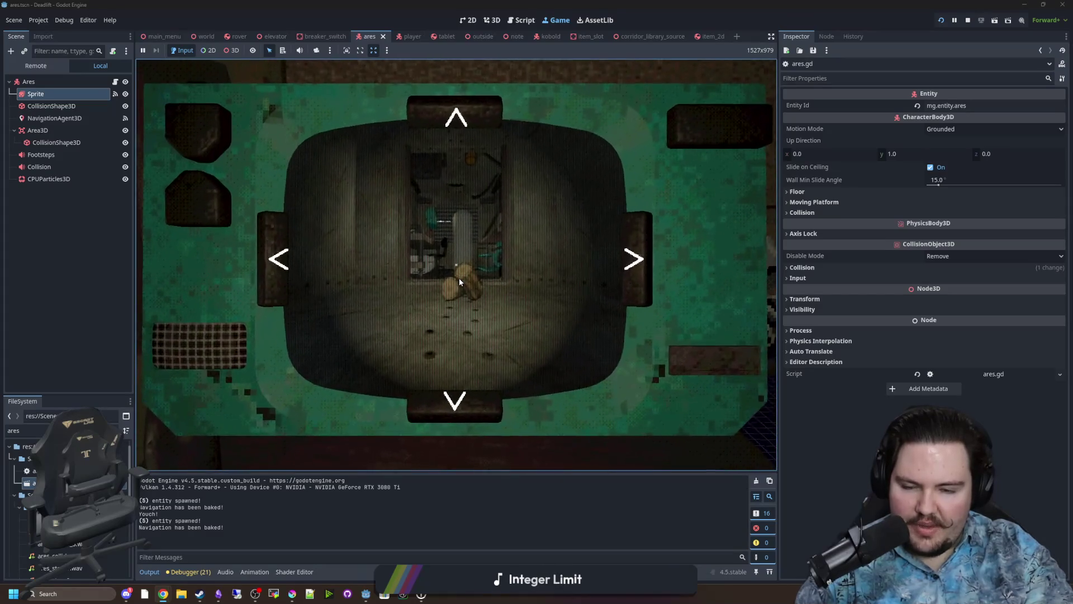
key(e)
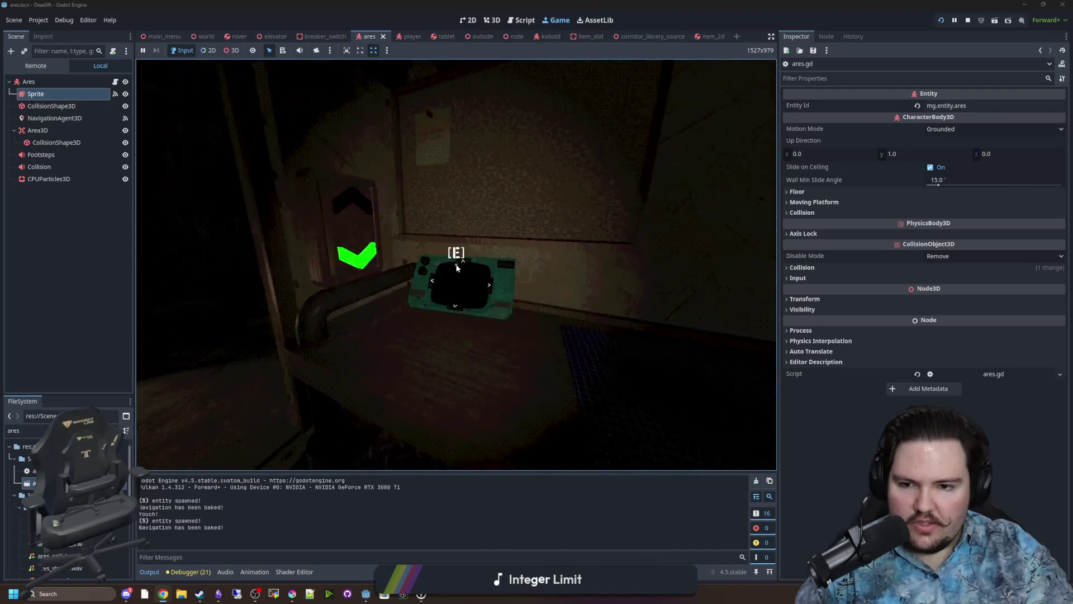
key(e)
key(e)
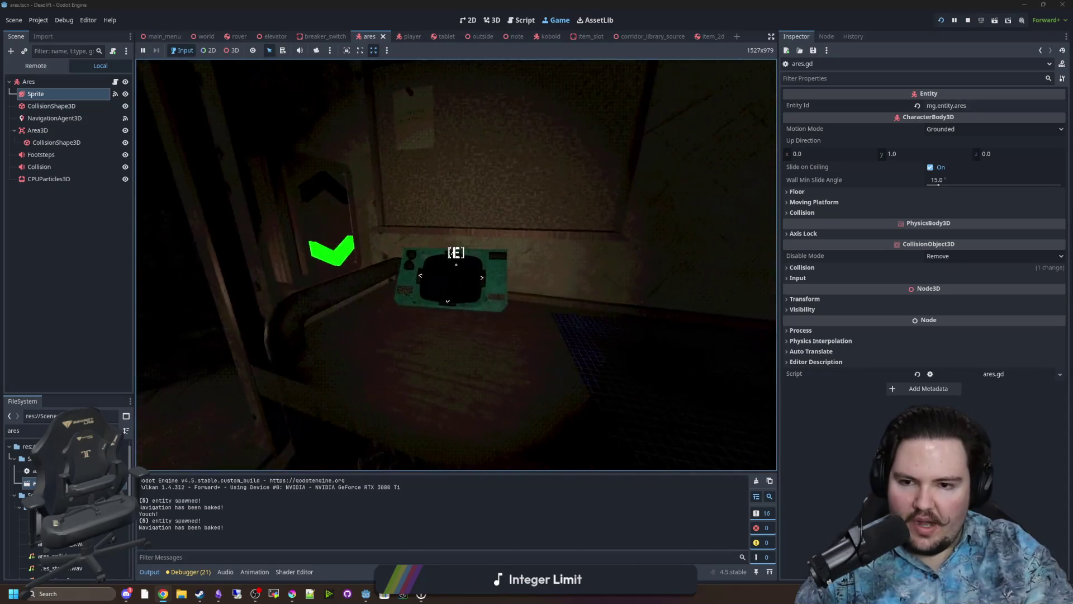
key(e)
key(e)
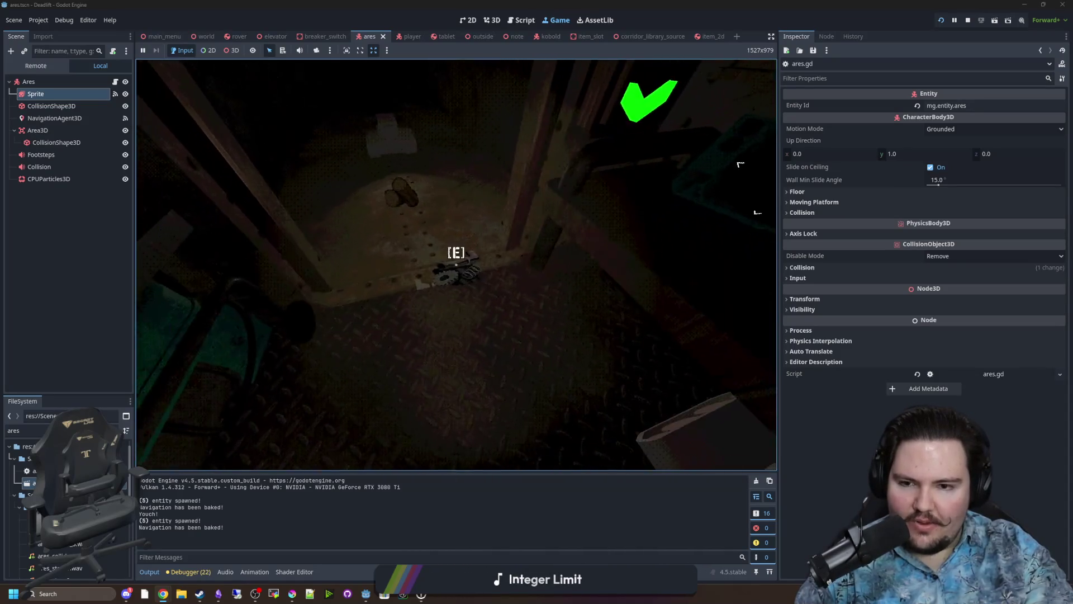
key(e)
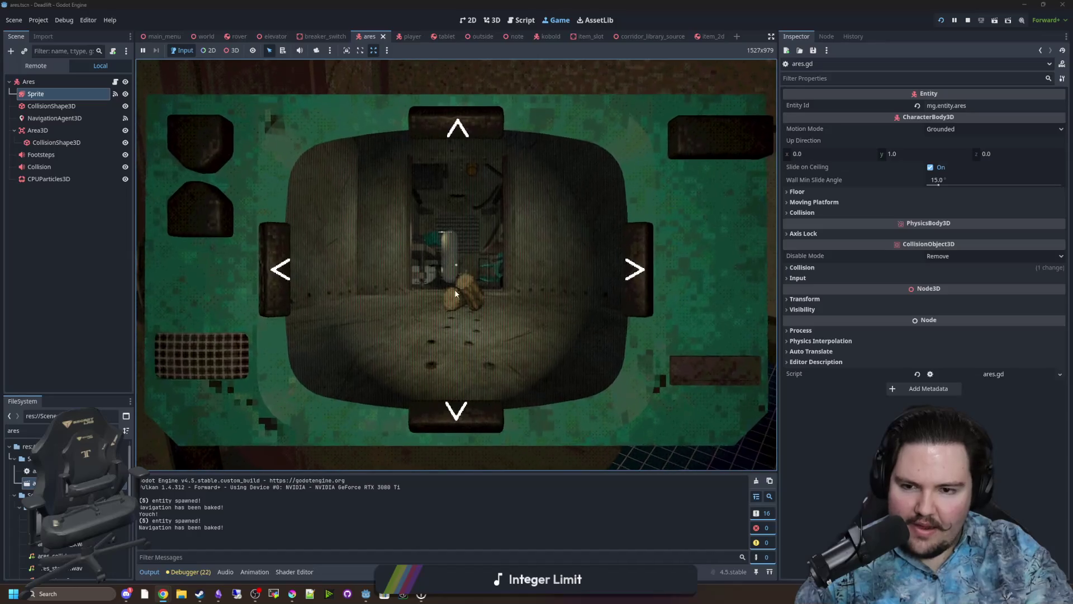
key(e)
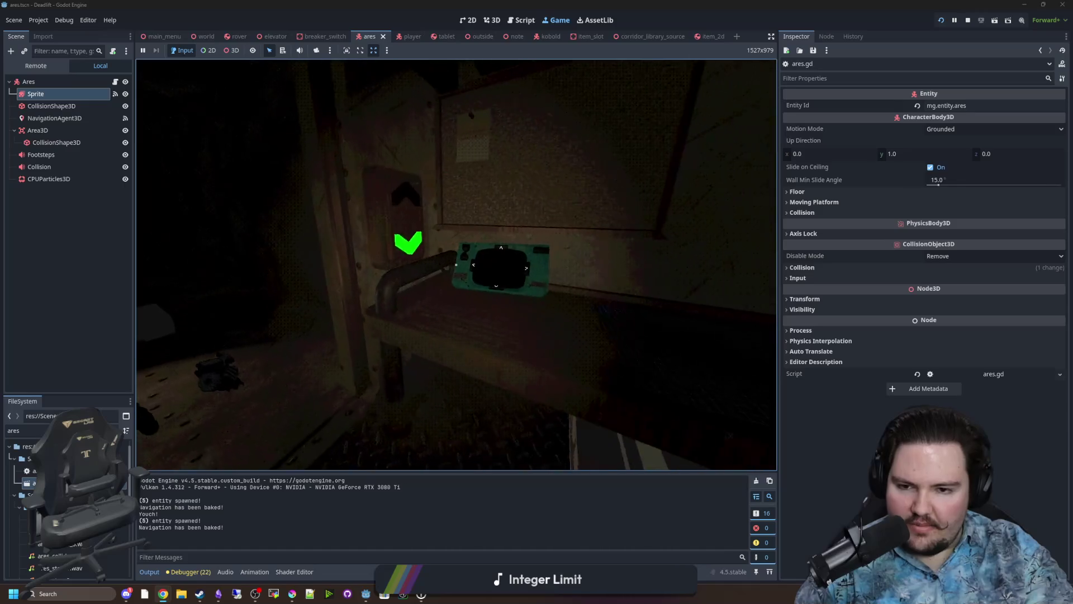
key(e)
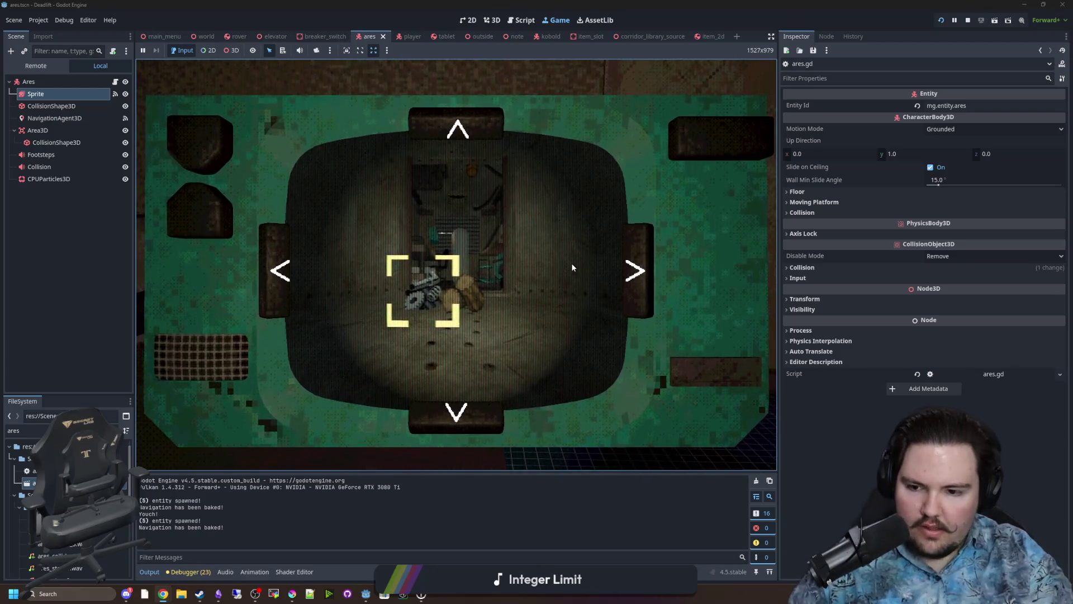
key(Escape)
key(Escape)
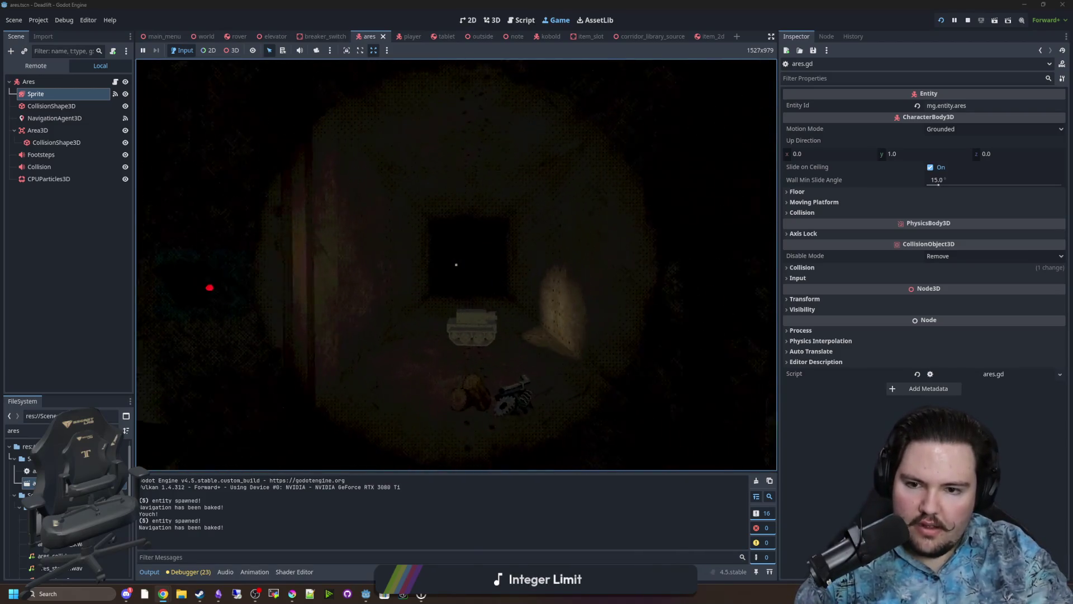
Walk to the logs, pick them up, and drop them on the floor.
key(w)
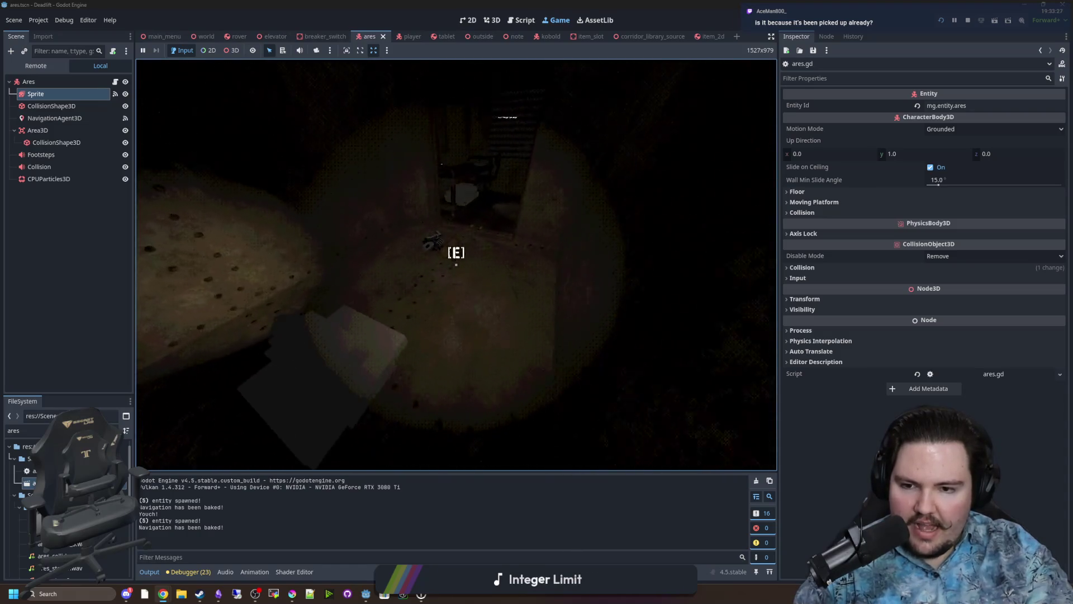
key(w)
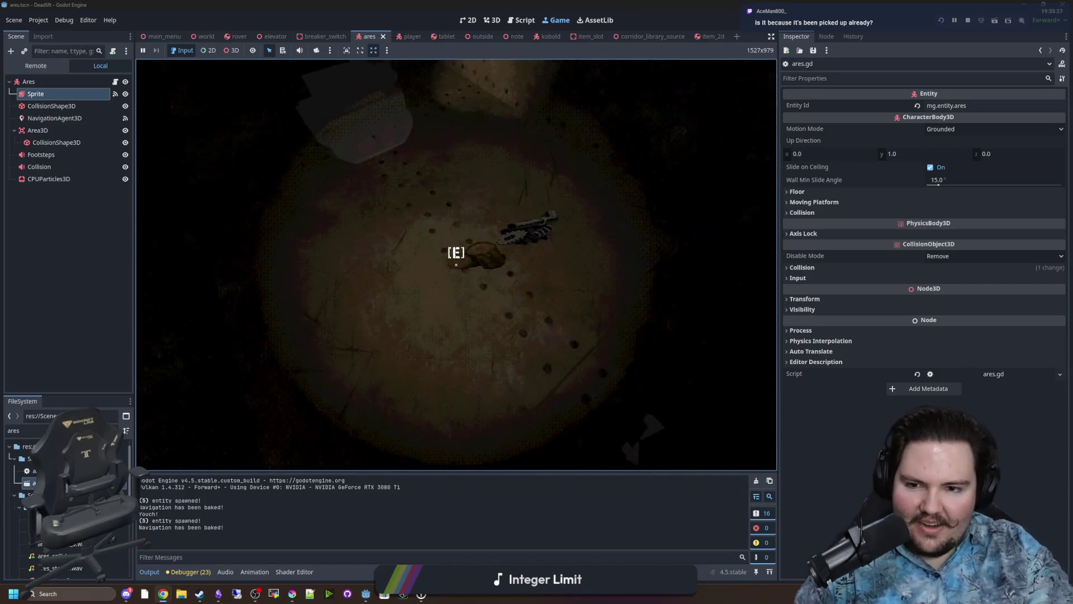
key(e)
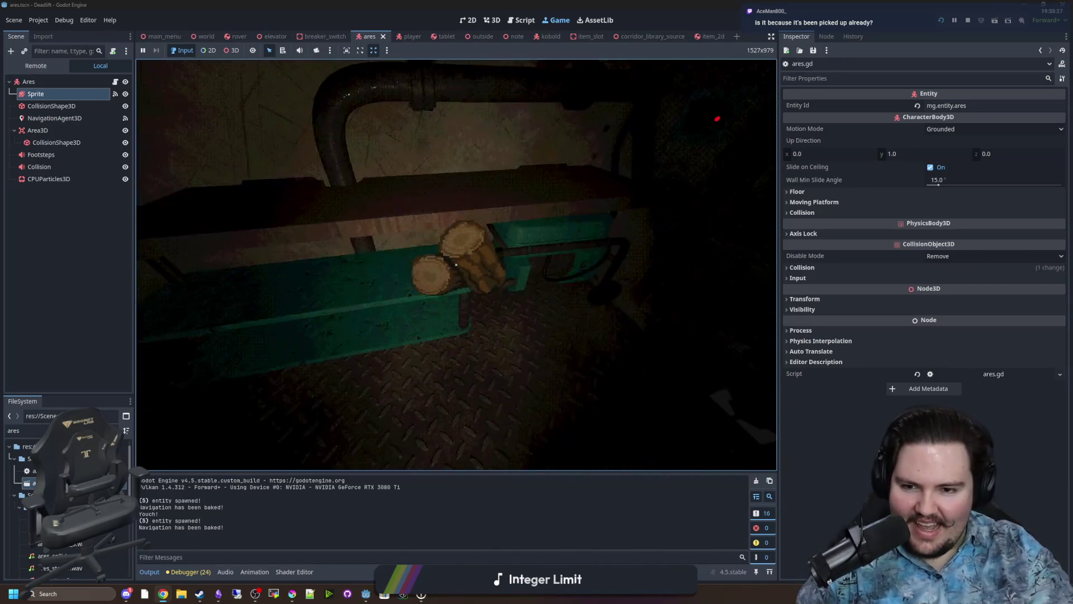
key(e)
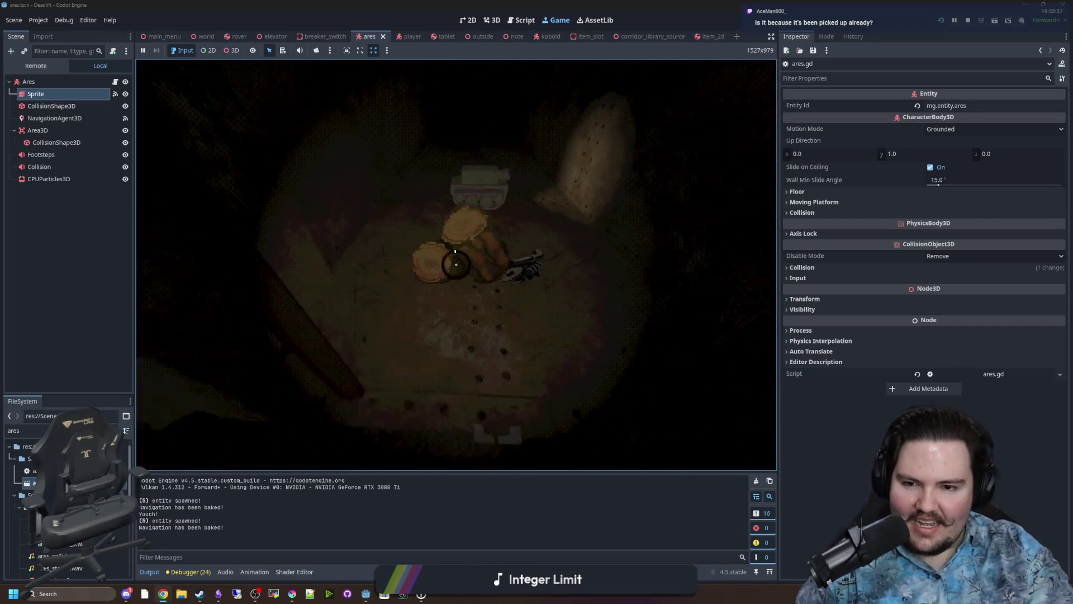
Open the rover camera and choose a rover action for the gear from its right-click menu.
key(e)
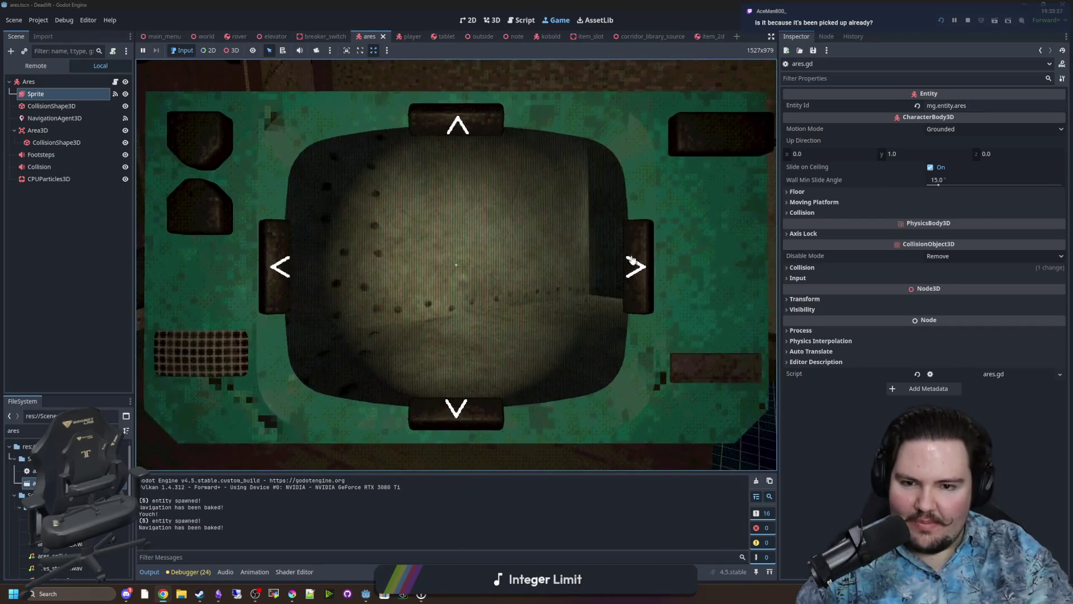
key(e)
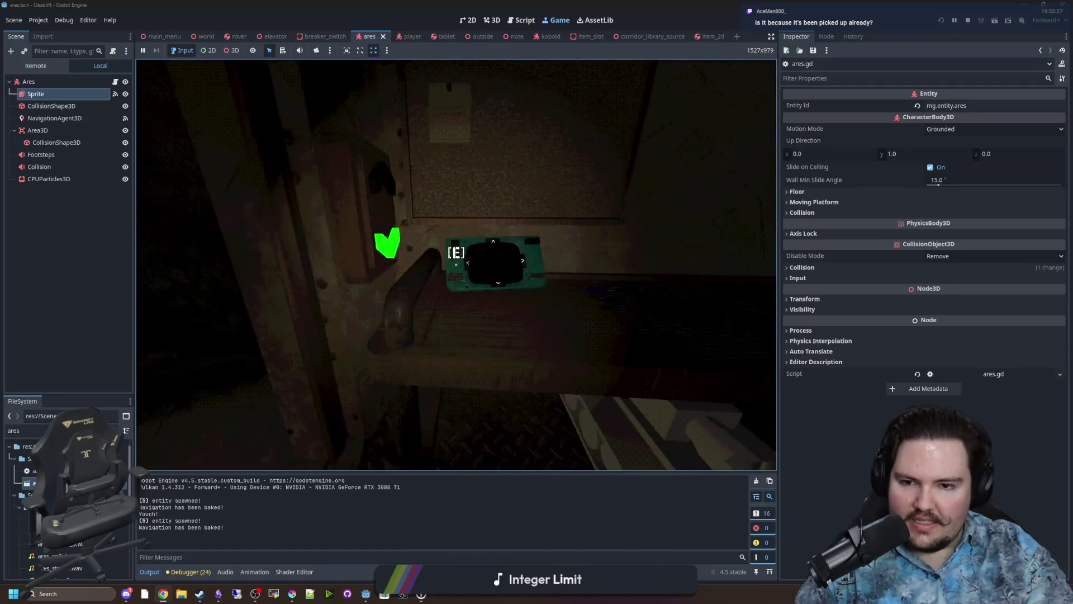
key(e)
key(e)
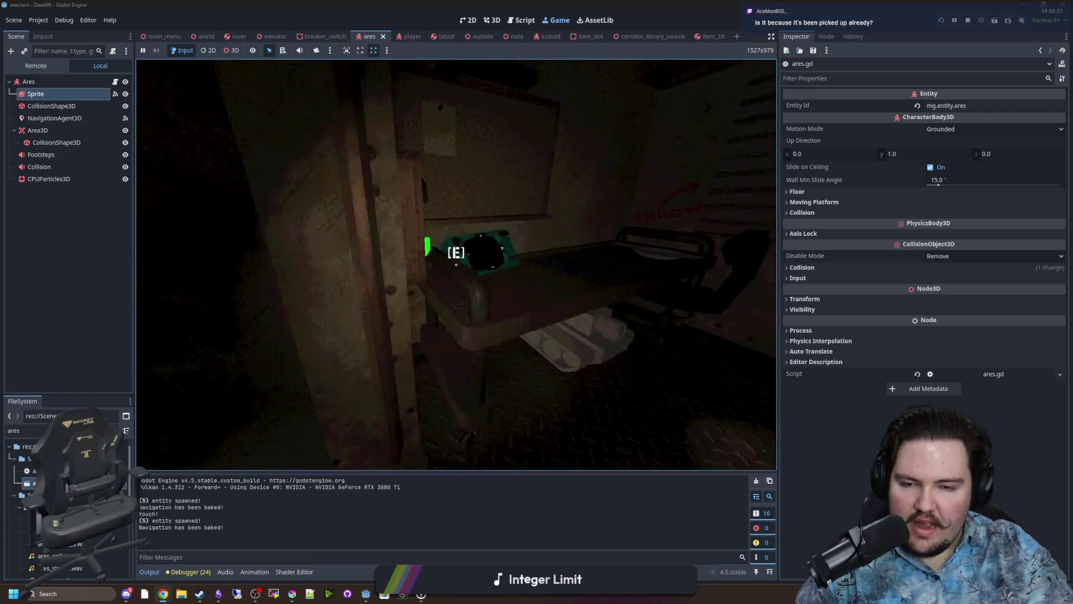
key(e)
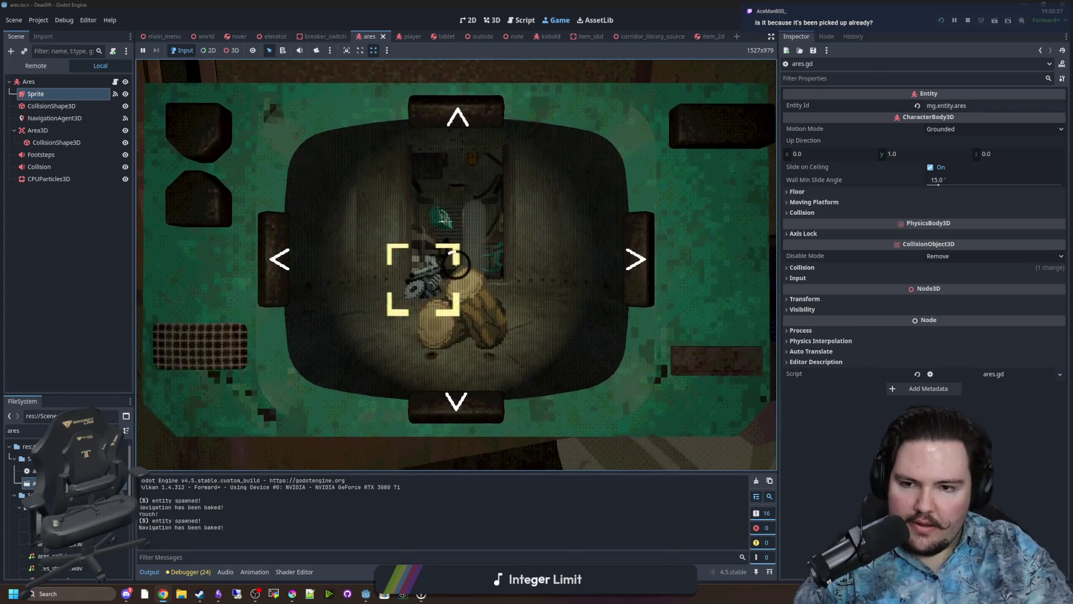
key(e)
key(e)
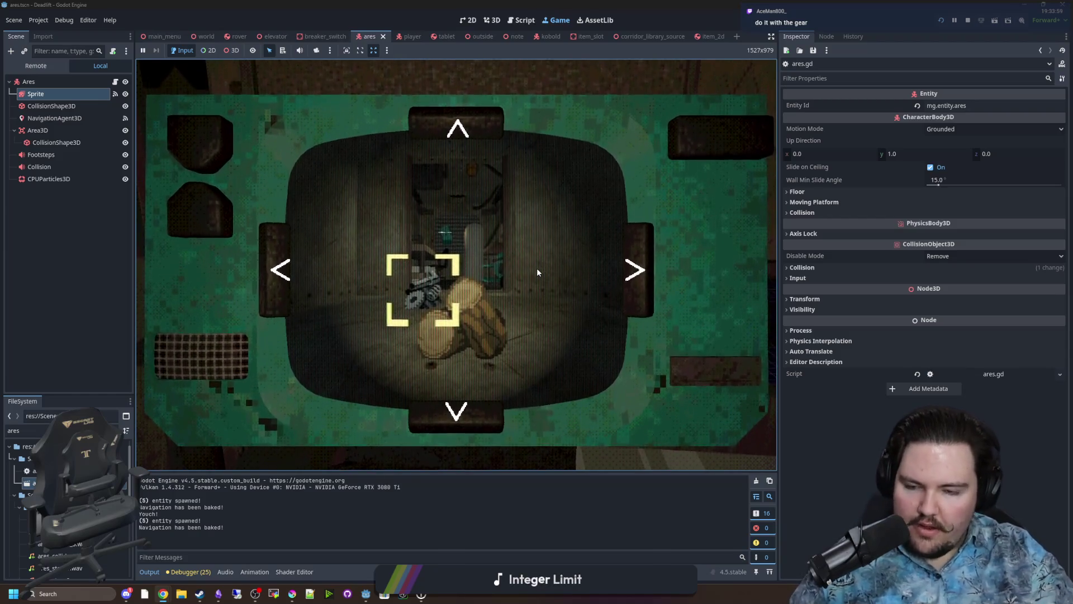
right_click(537, 272)
click(596, 291)
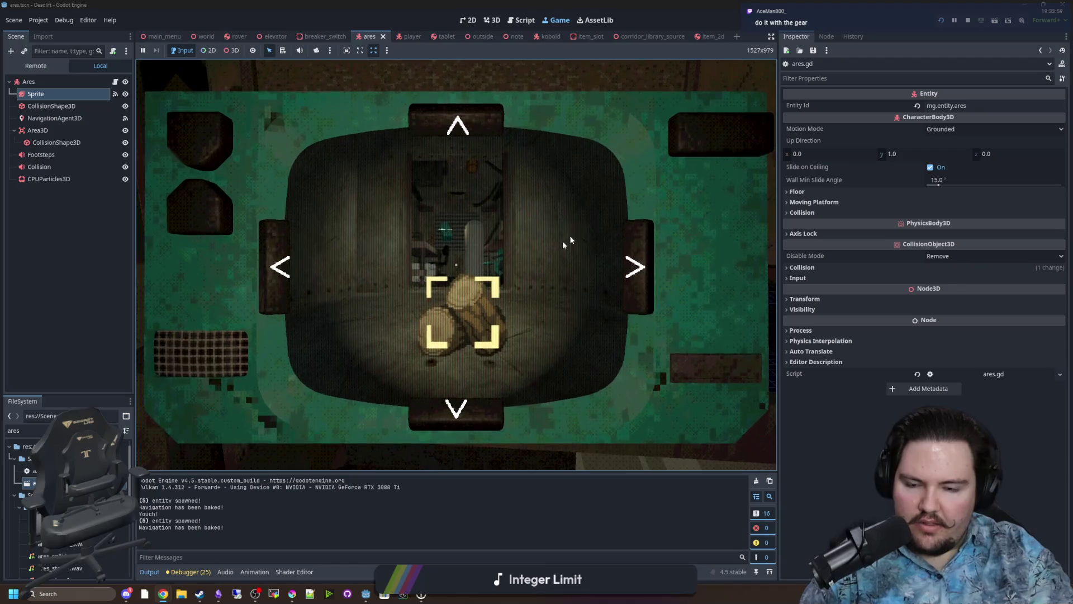
Lower and raise the tablet several times to check on the rover.
key(Tab)
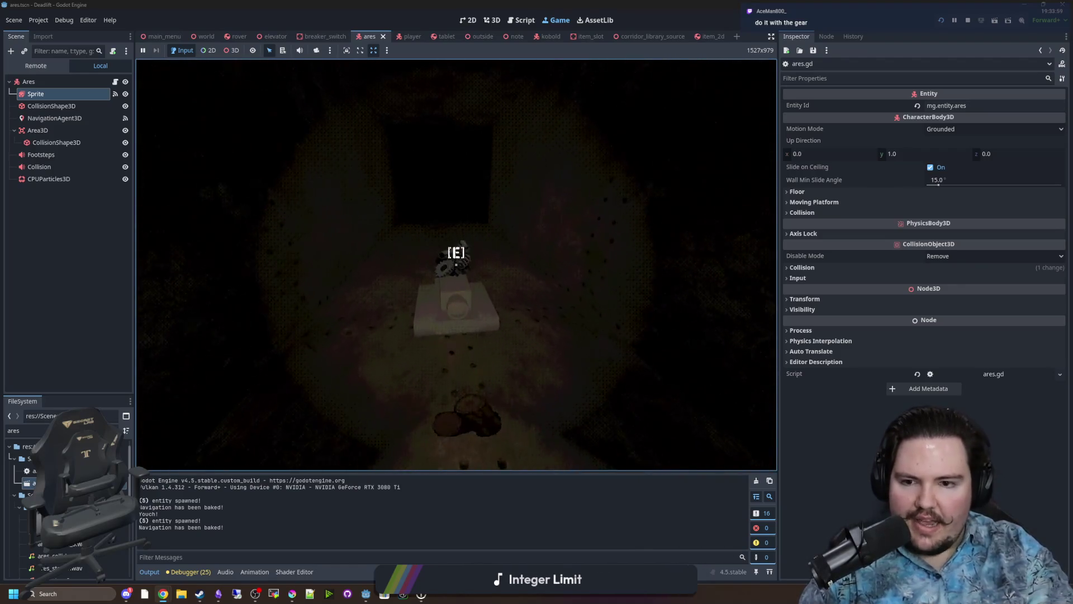
key(Tab)
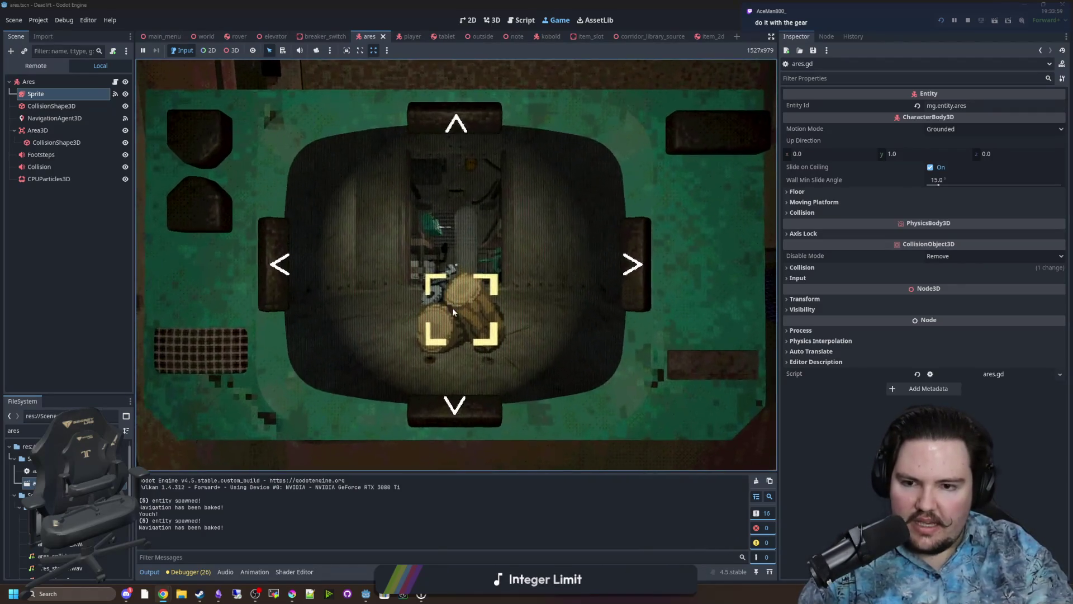
key(Tab)
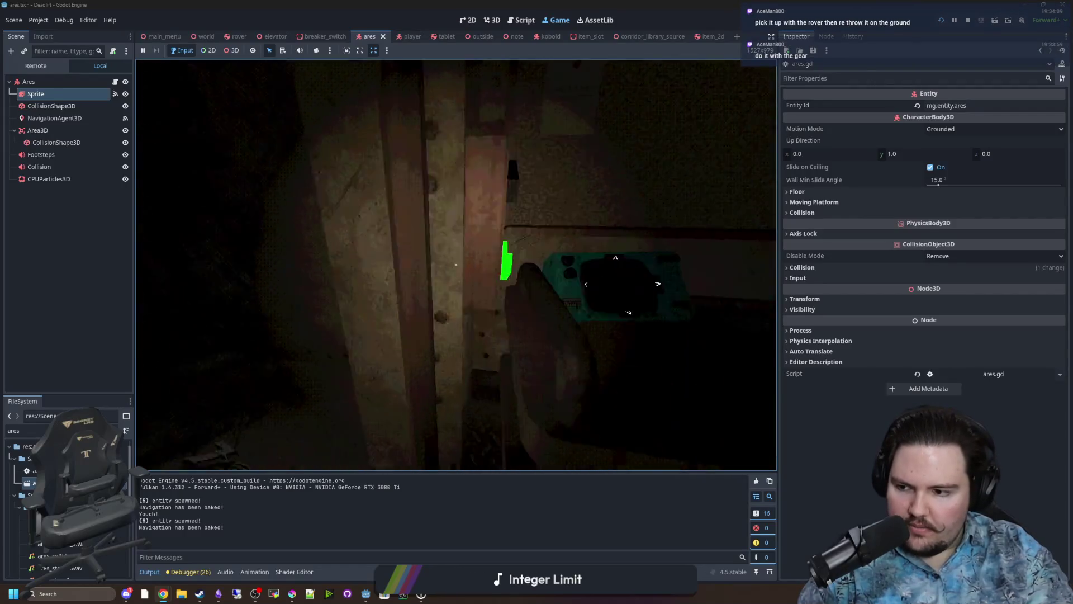
key(Tab)
key(Tab)
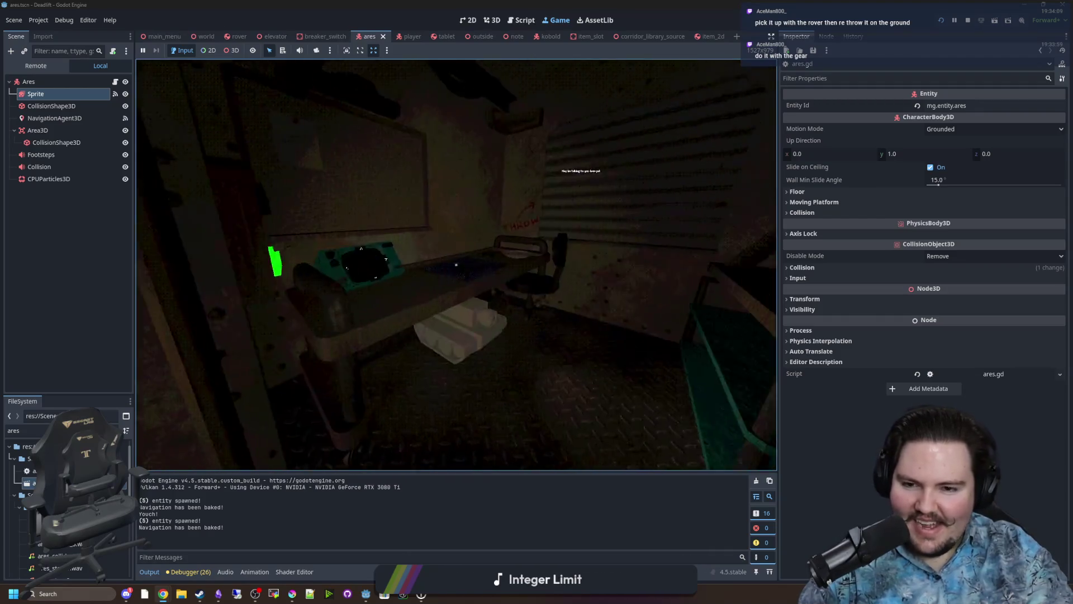
key(Tab)
key(Tab)
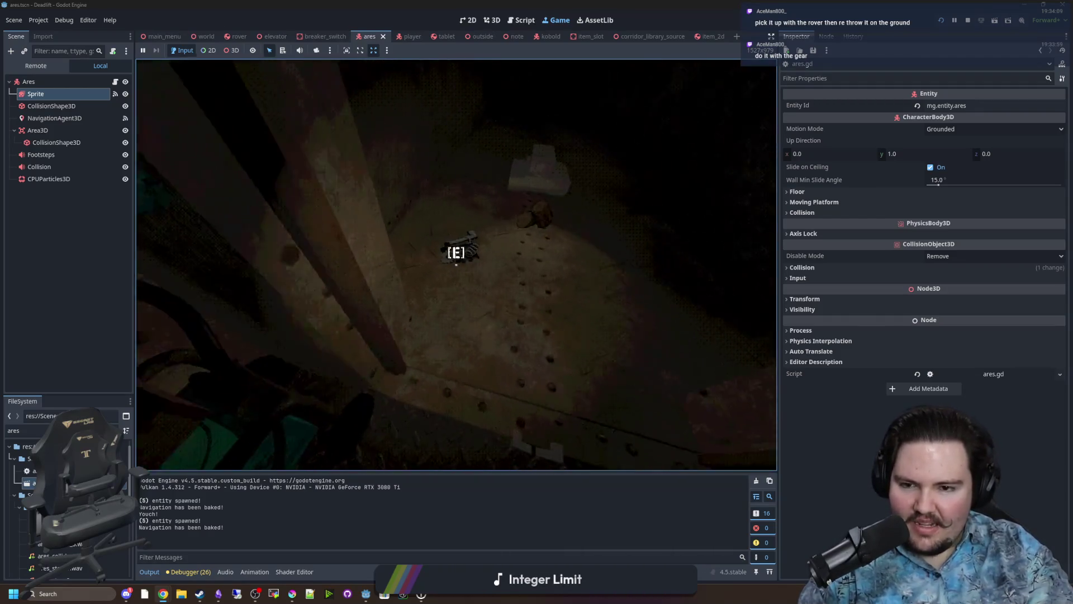
key(Tab)
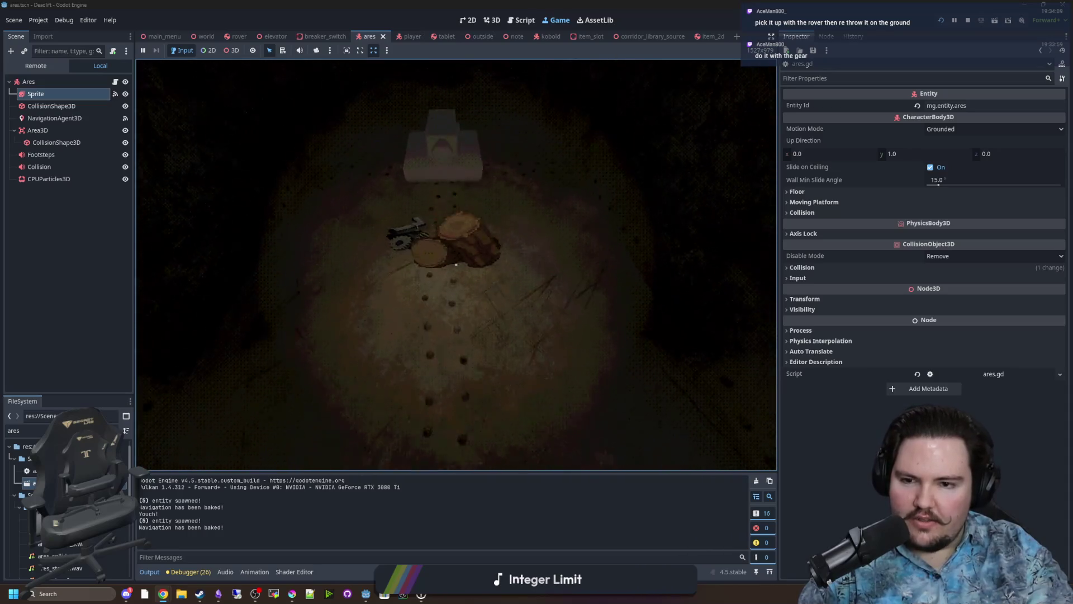
key(Tab)
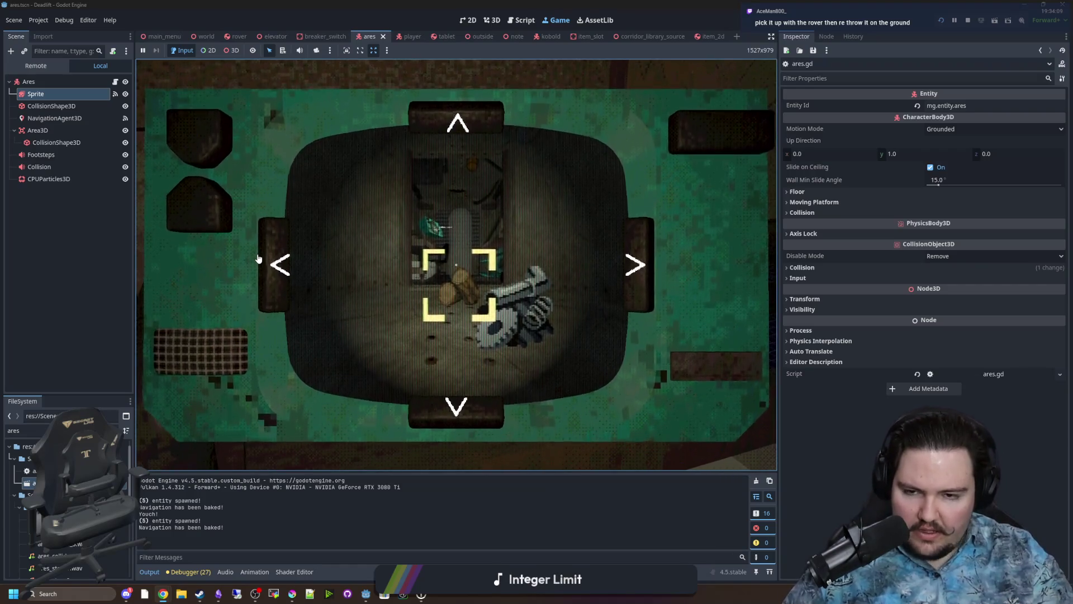
Have the rover grab the logs, then lower and raise the tablet to watch the result.
key(e)
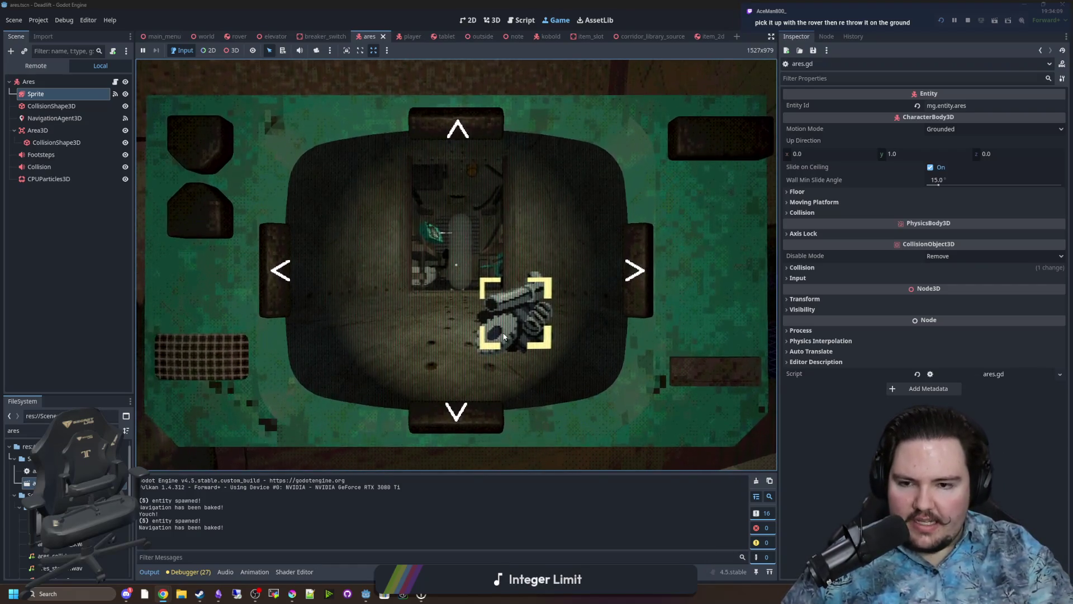
key(Tab)
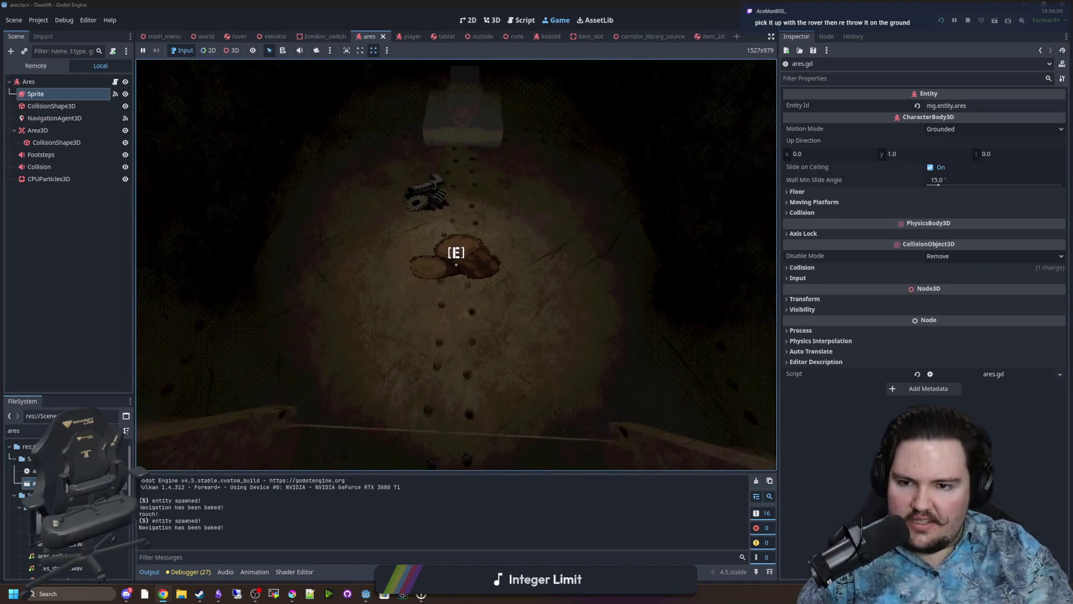
key(Tab)
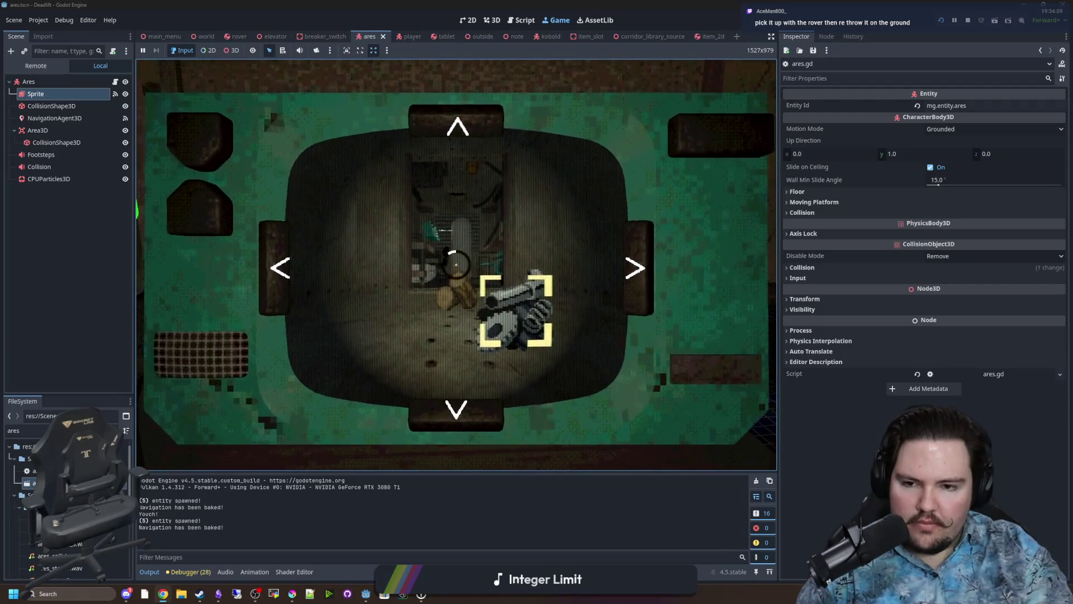
key(Tab)
key(Tab)
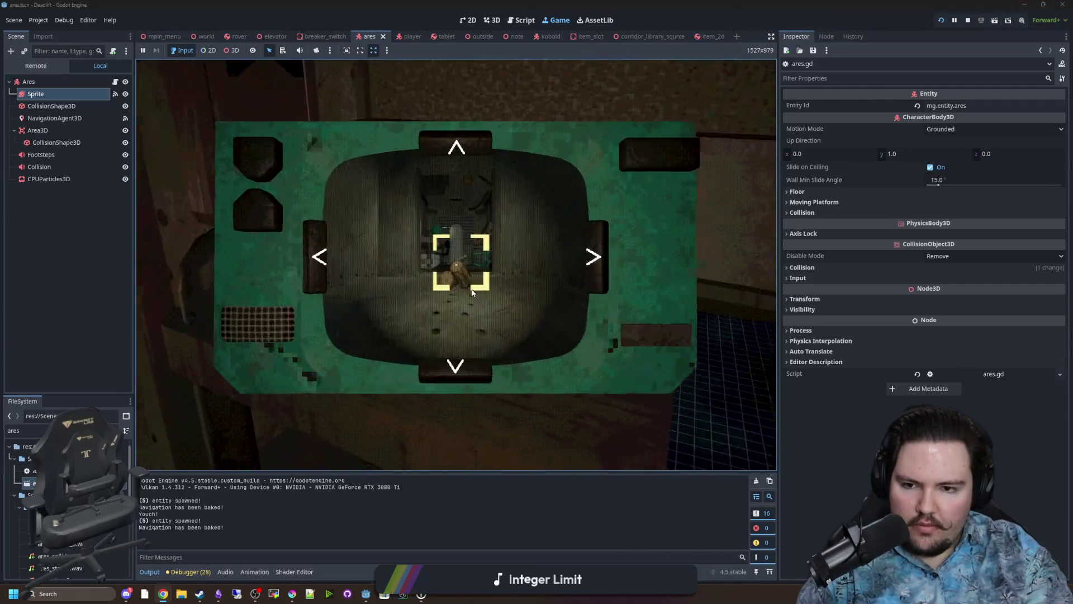
key(Tab)
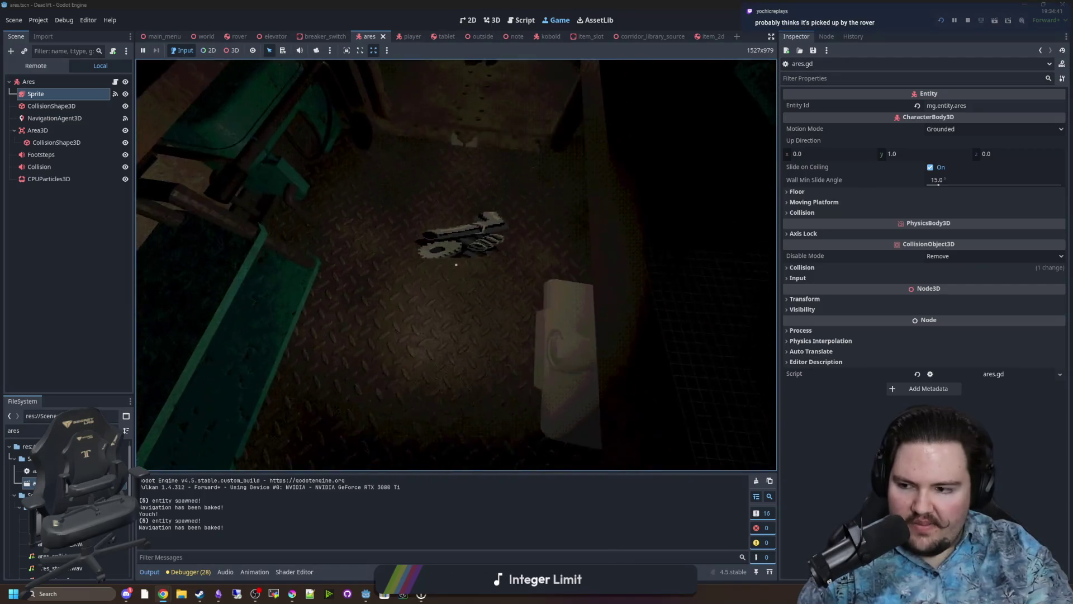
key(Tab)
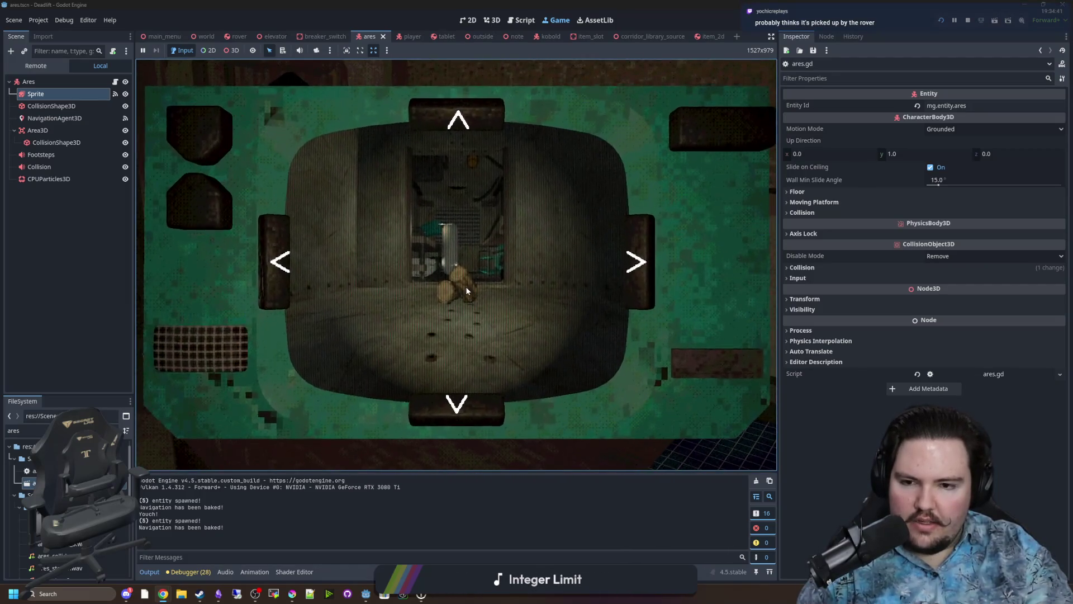
key(Tab)
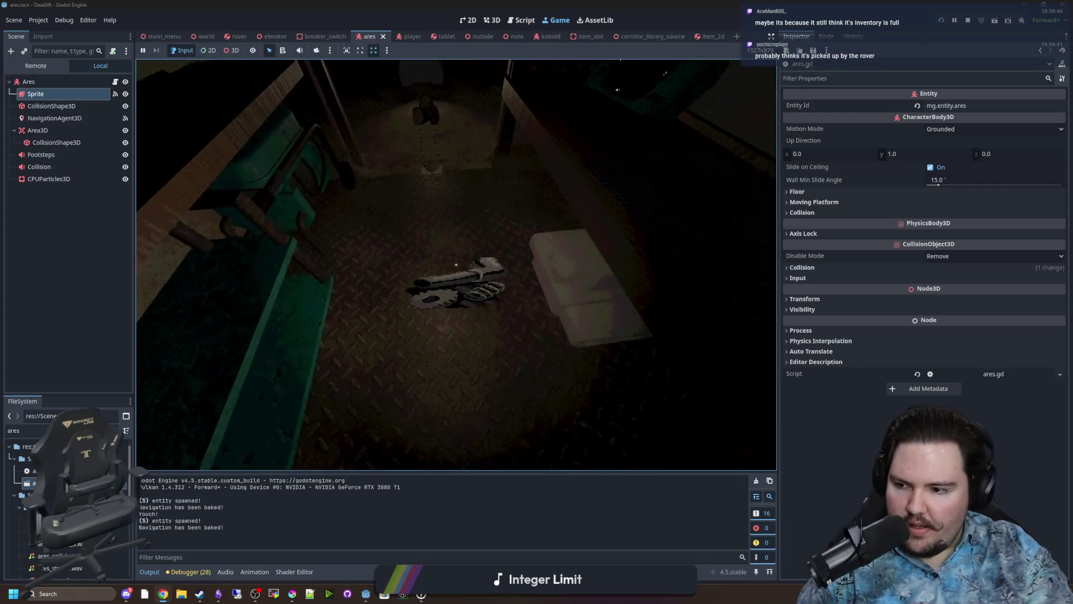
Step toward the dropped wrench-and-gear item, back away, and raise the tablet to the rover camera.
key(w)
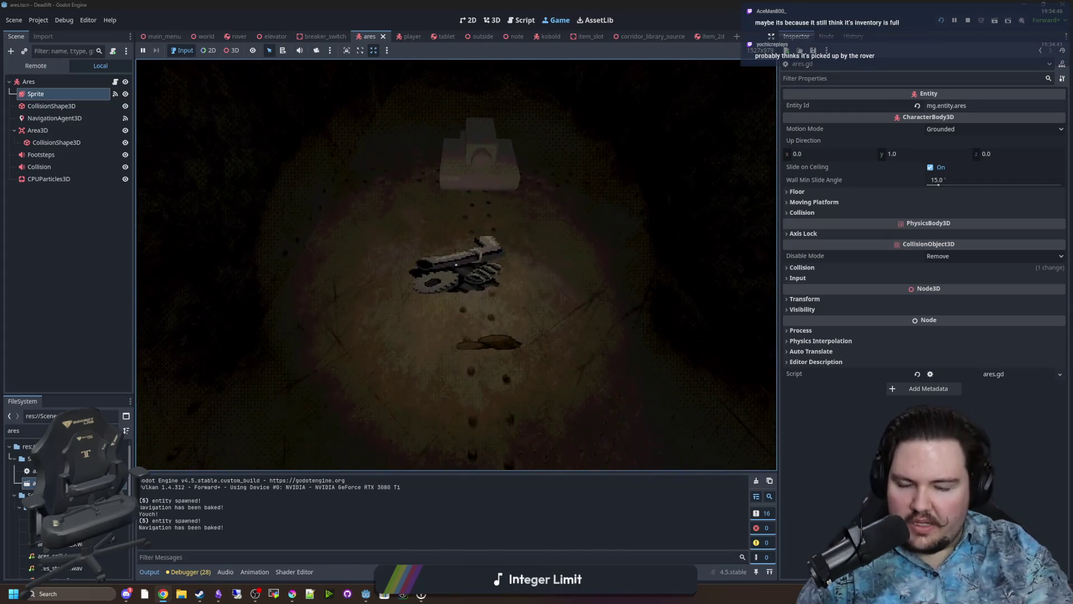
key(s)
key(e)
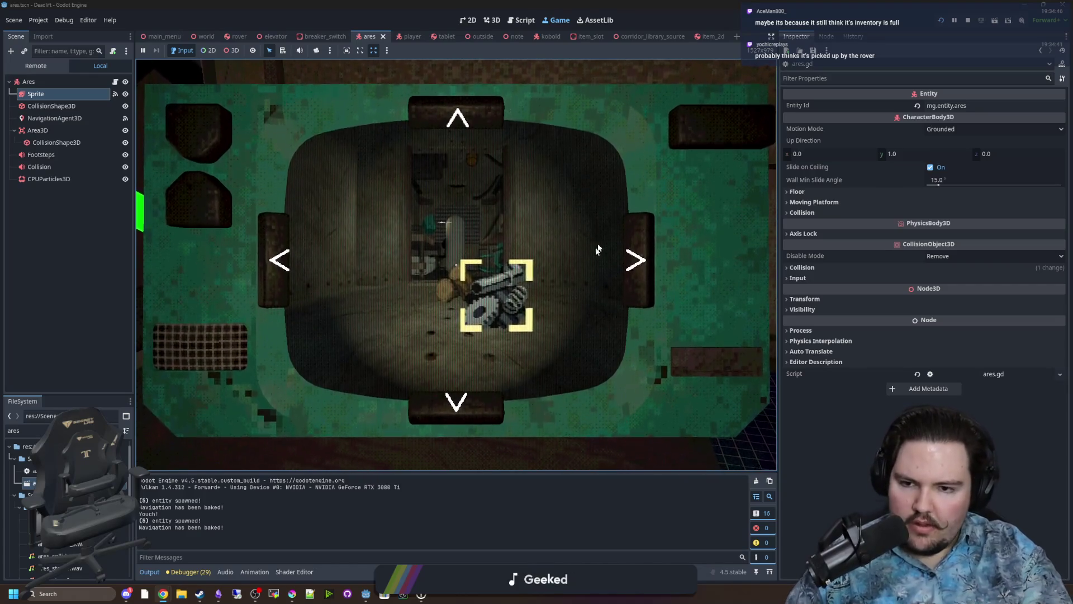
Close, reopen, and put away the tablet's rover camera view.
click(708, 135)
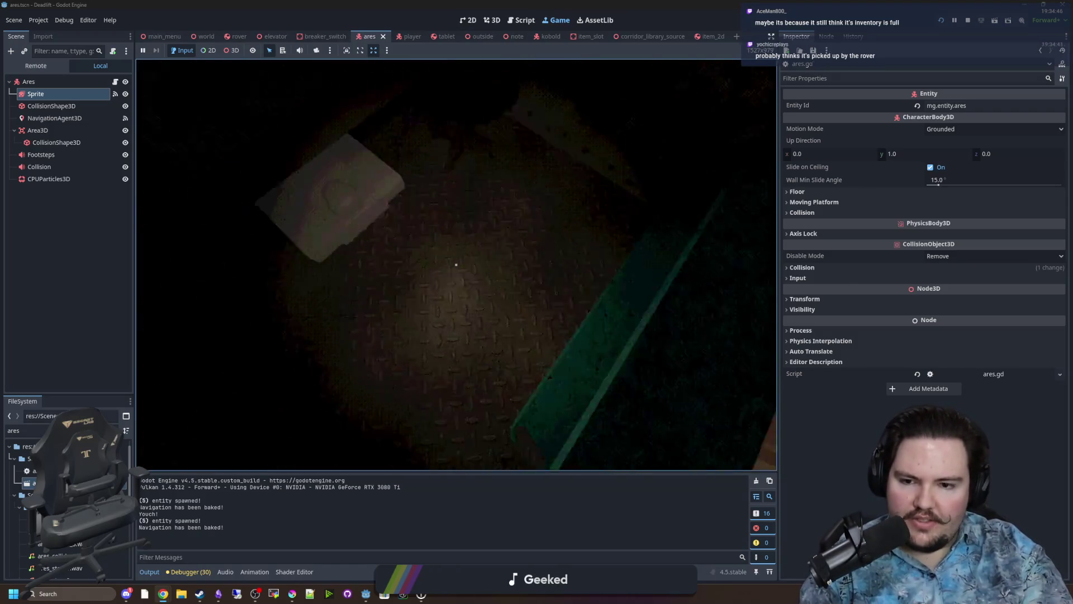
key(e)
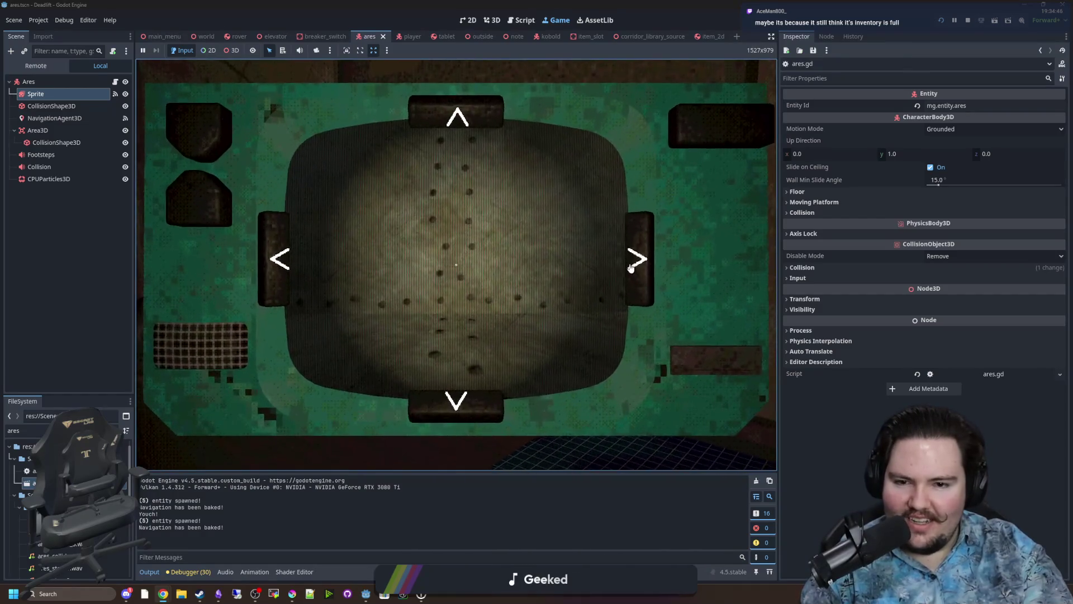
click(708, 144)
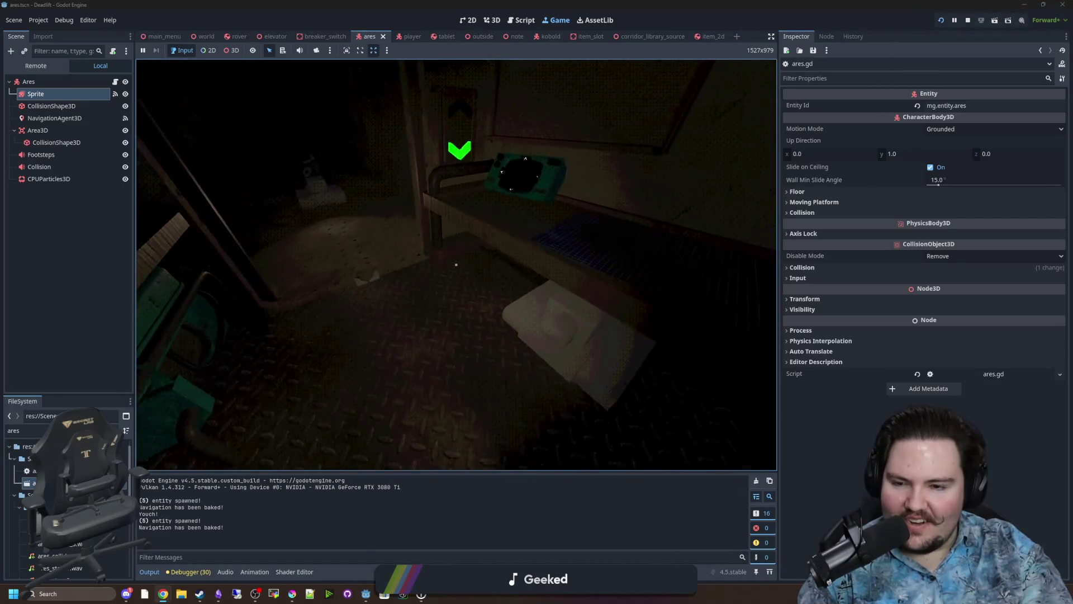
Dismiss the accidentally opened Start menu and switch to the rover's script.
key(super)
click(453, 53)
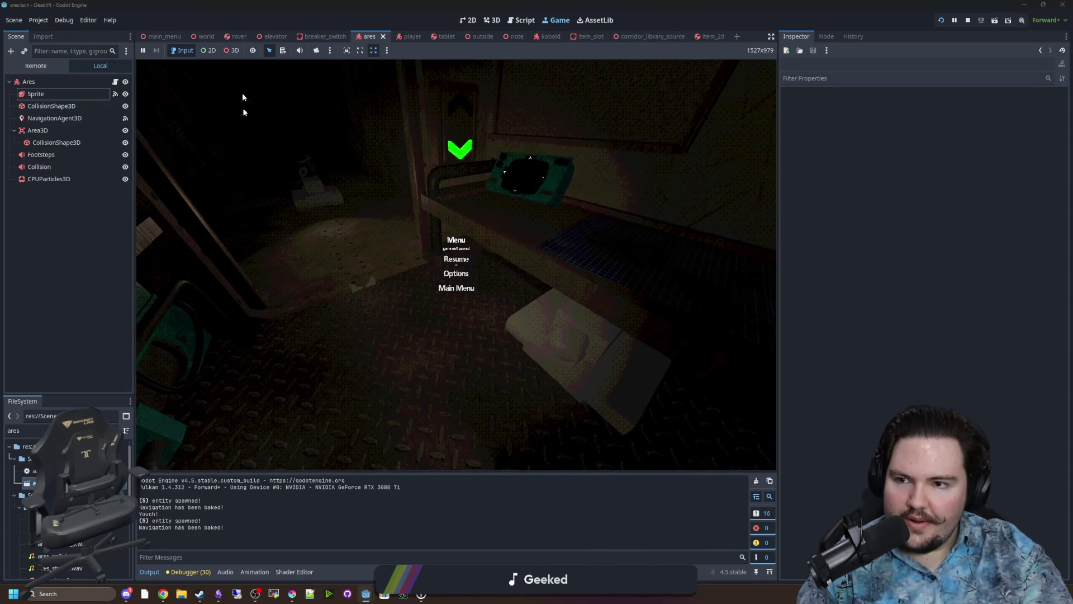
click(239, 36)
In rover.gd's grab_item, change the line-165 throw multiplier from 10.0 to 5.0 and save.
click(115, 82)
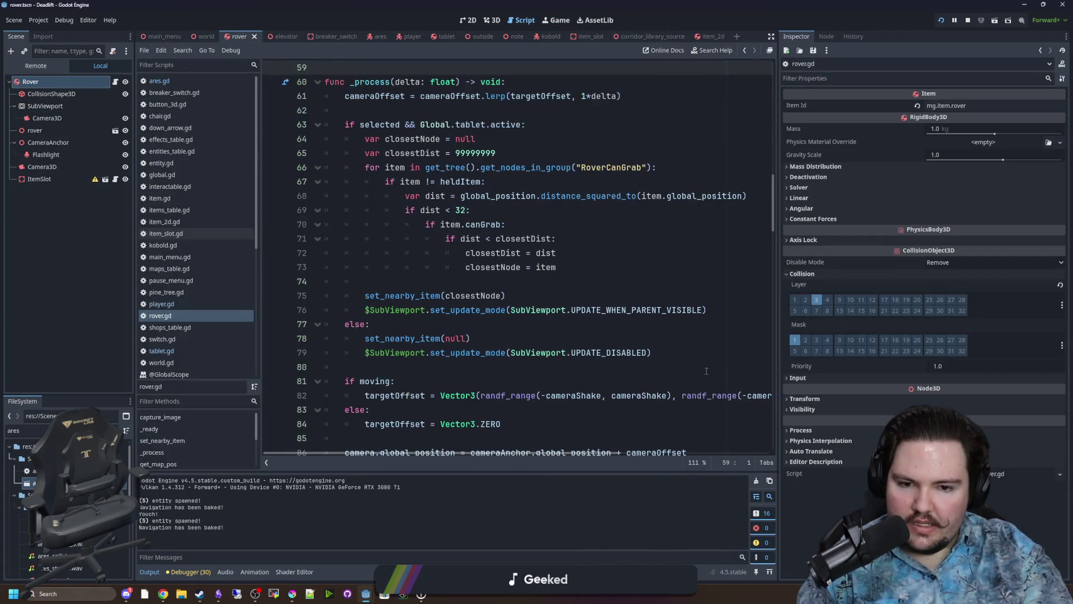
scroll(706, 371, down, 3)
drag(776, 365, 957, 363)
scroll(713, 327, down, 4)
scroll(645, 276, down, 13)
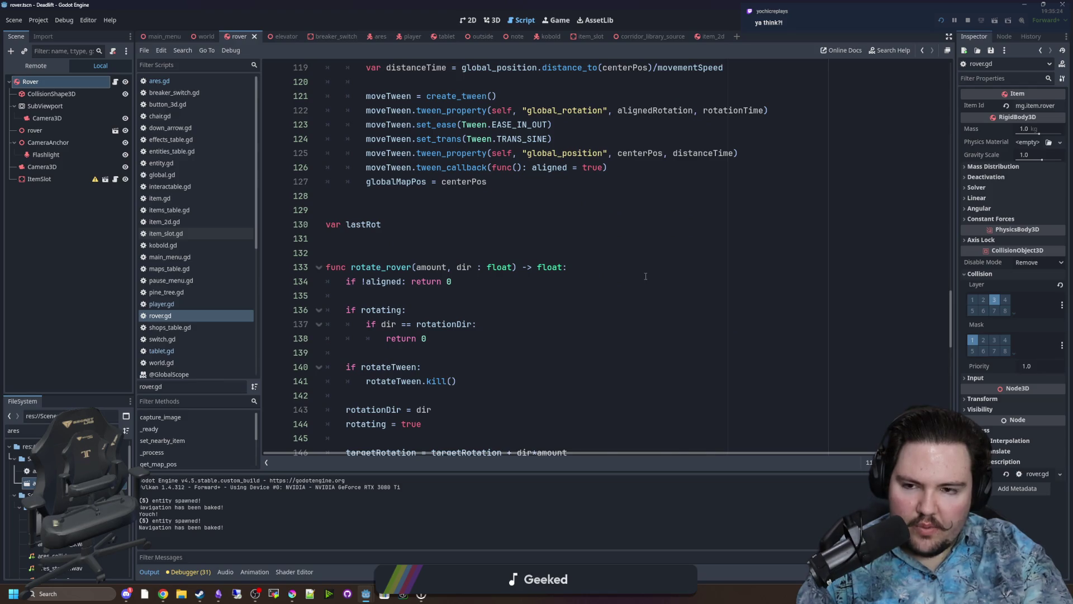
scroll(645, 276, down, 4)
scroll(646, 276, down, 5)
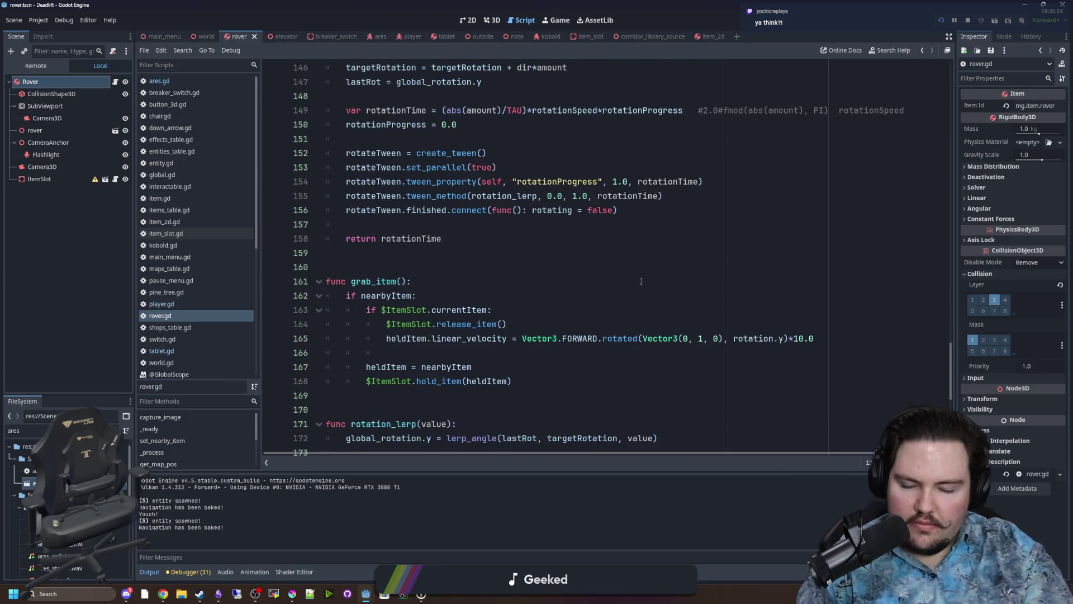
scroll(542, 257, down, 2)
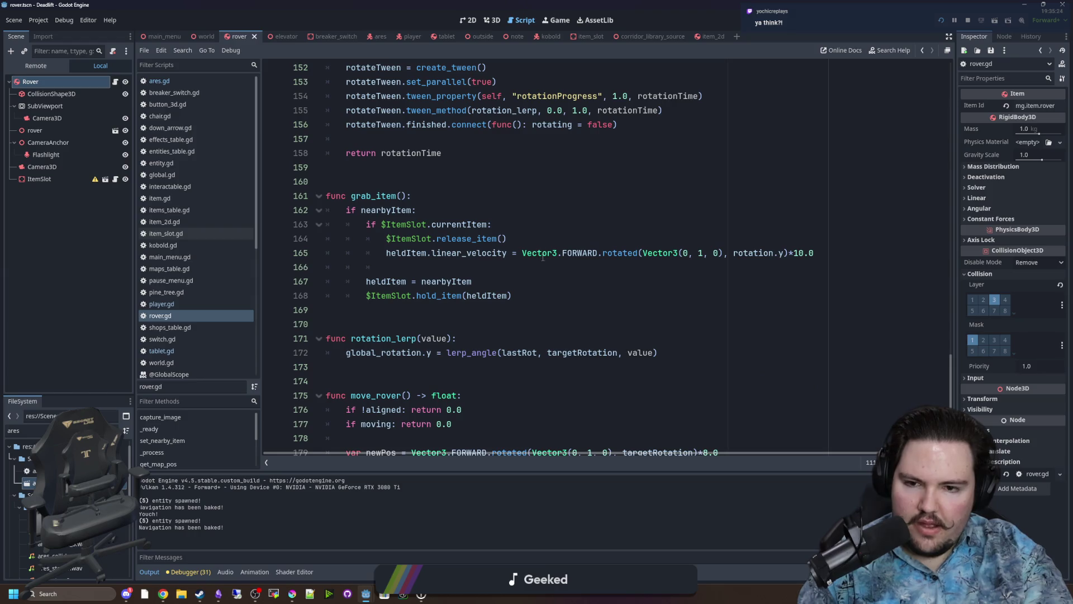
click(803, 255)
text(5)
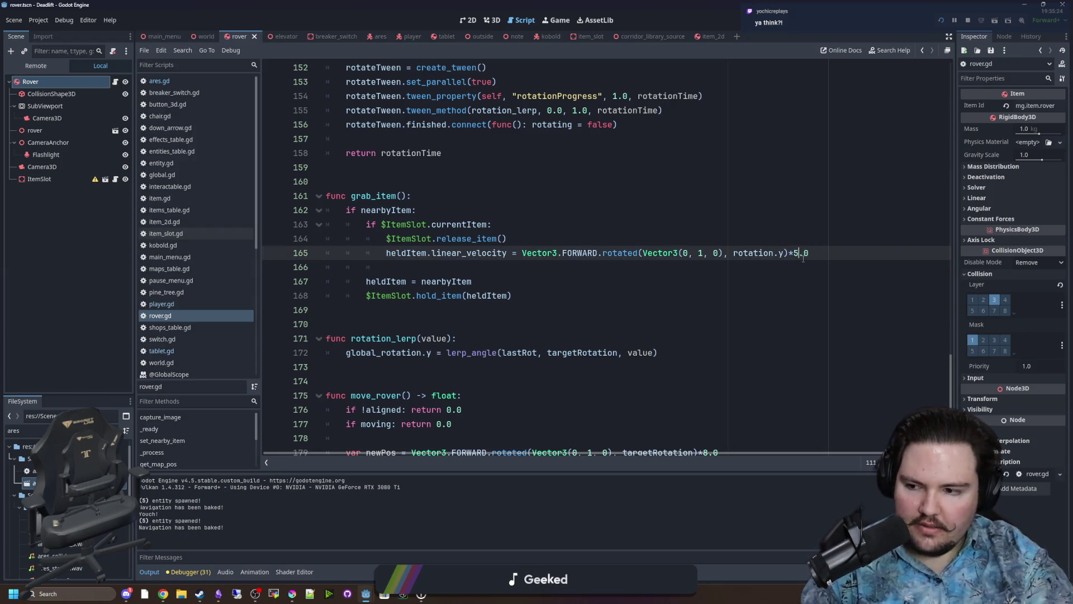
click(808, 200)
key(ctrl+s)
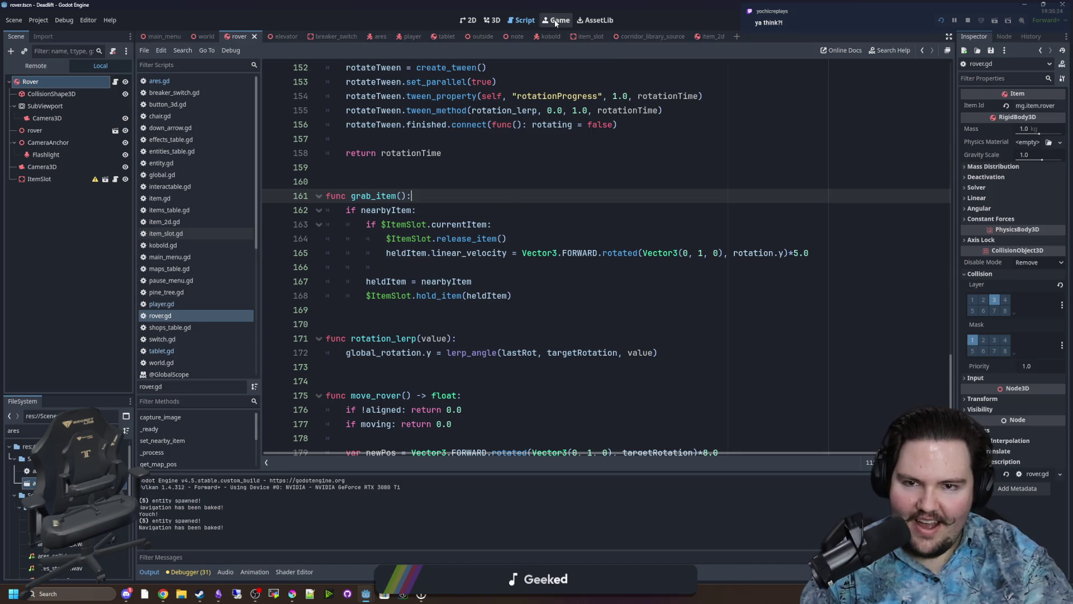
click(556, 23)
Resume the game and pick up the tablet to drive the rover, then exit its camera view.
click(546, 257)
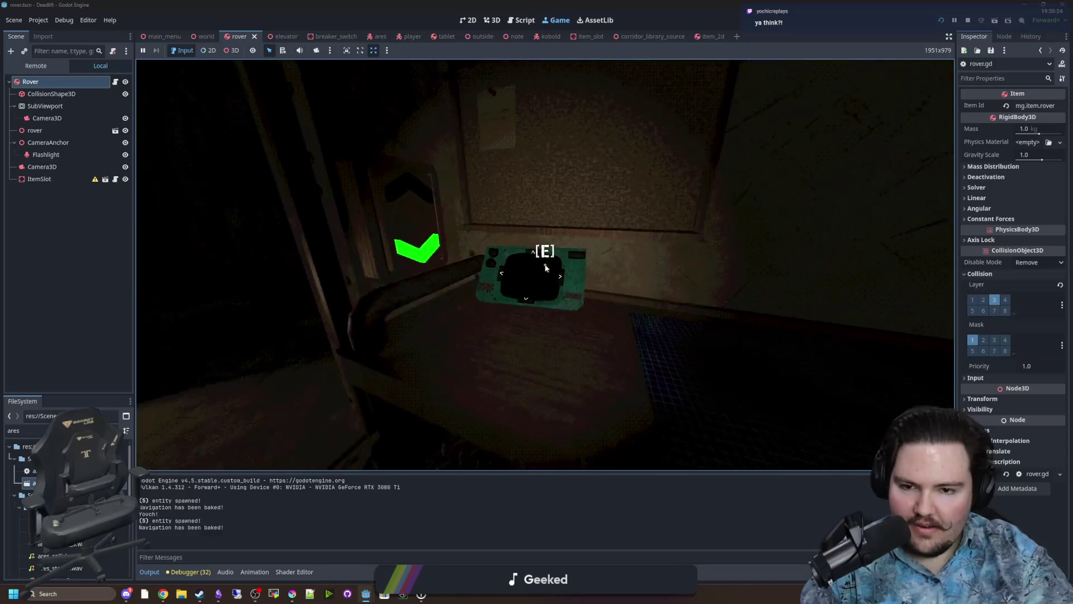
key(e)
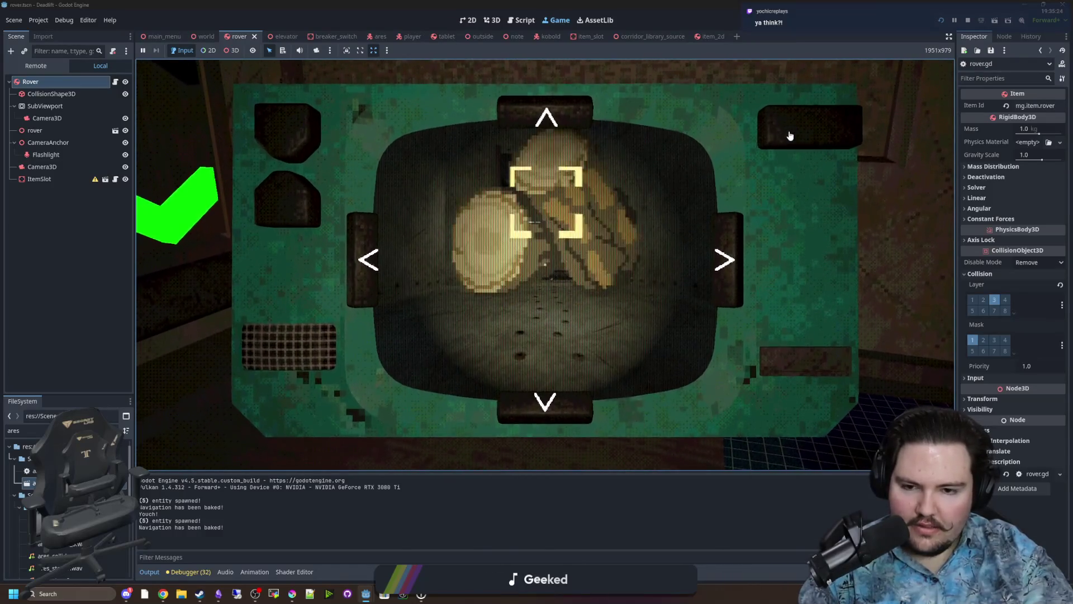
click(790, 136)
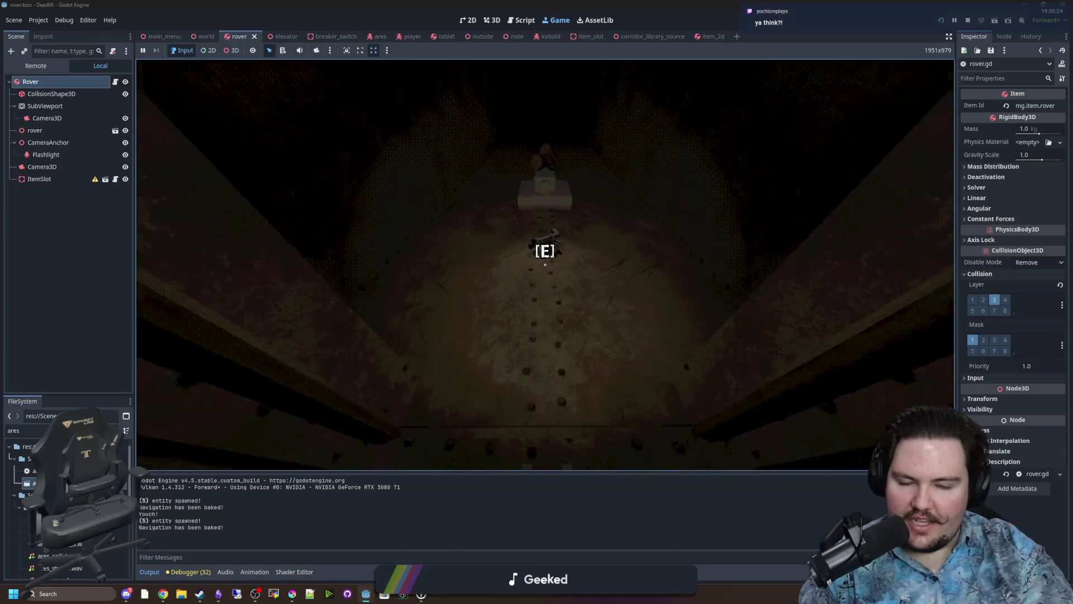
key(e)
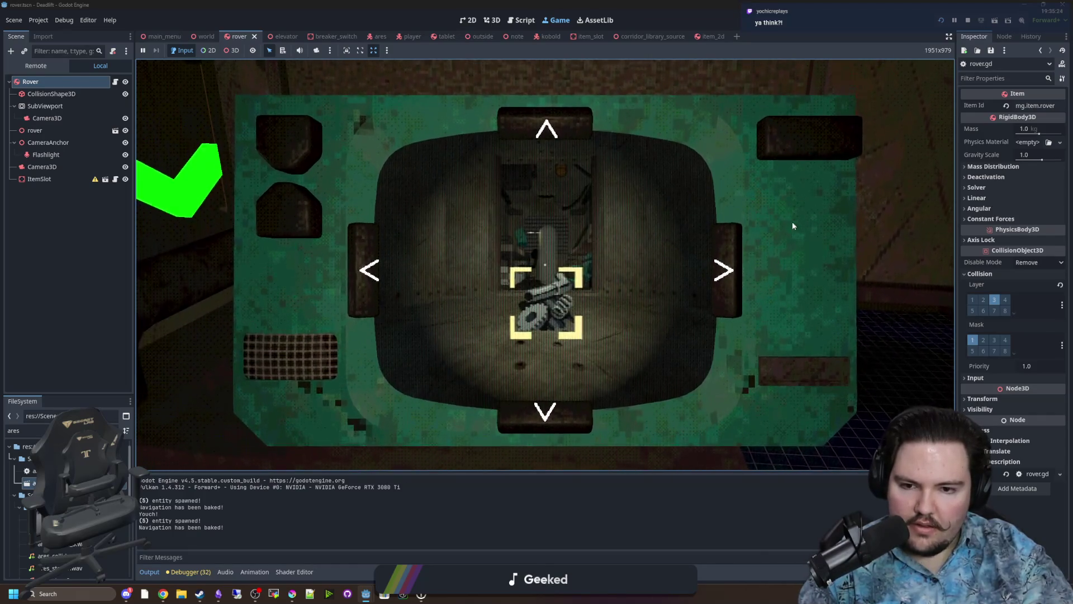
right_click(801, 238)
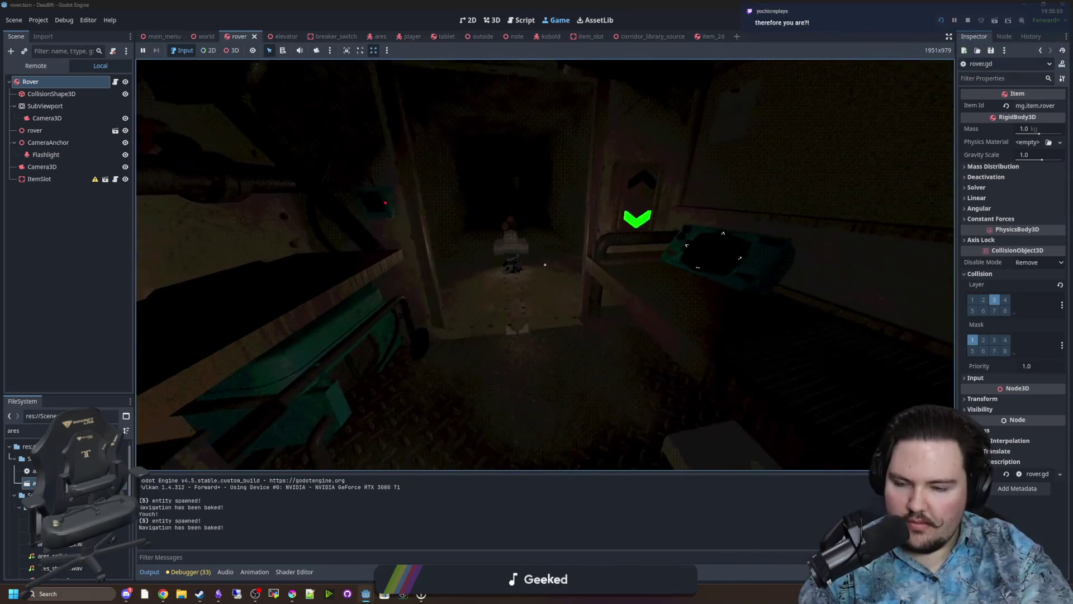
Walk down the corridor to inspect the items, return to the tablet, then pause and stop the game.
key(w)
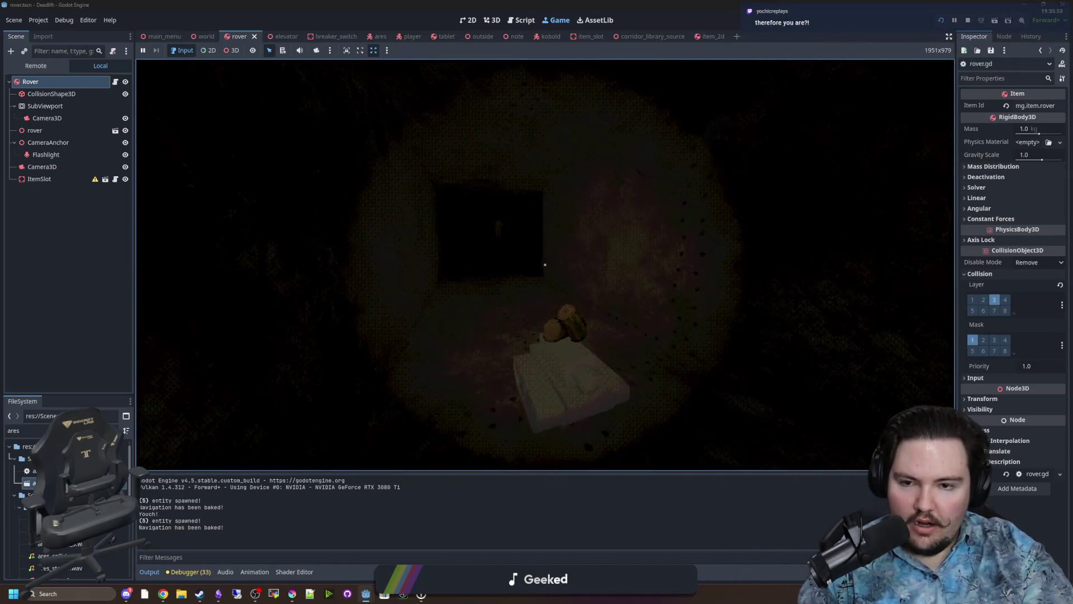
key(w)
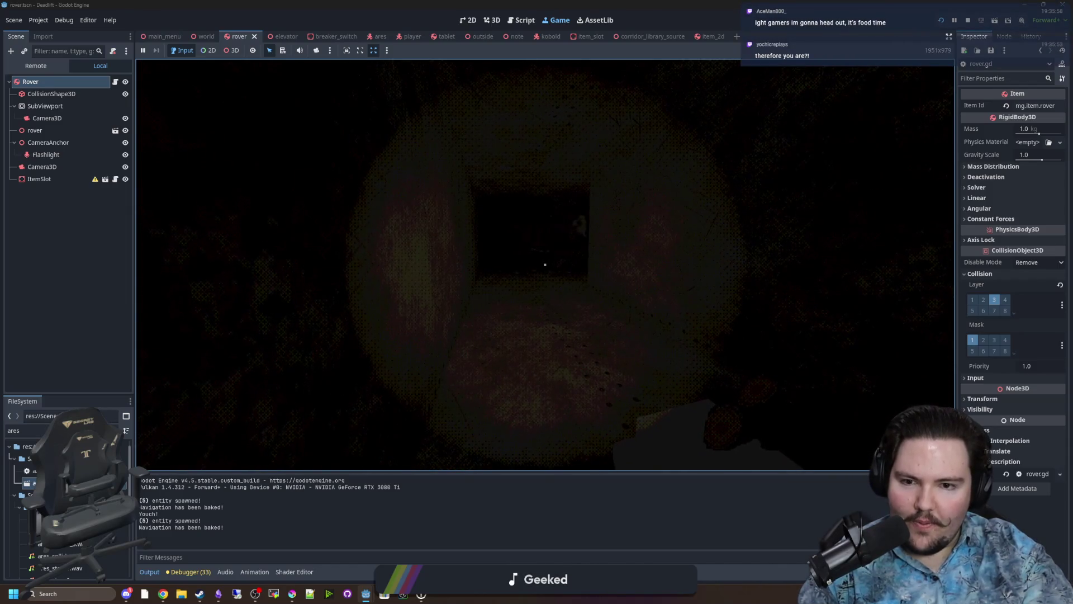
mouse_move(545, 265)
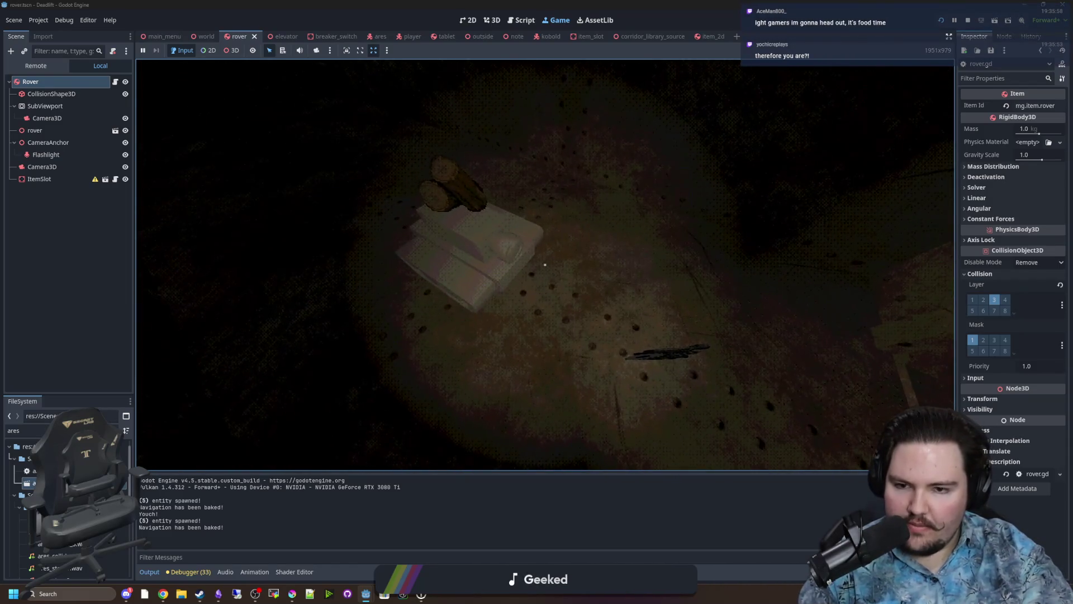
key(w)
key(e)
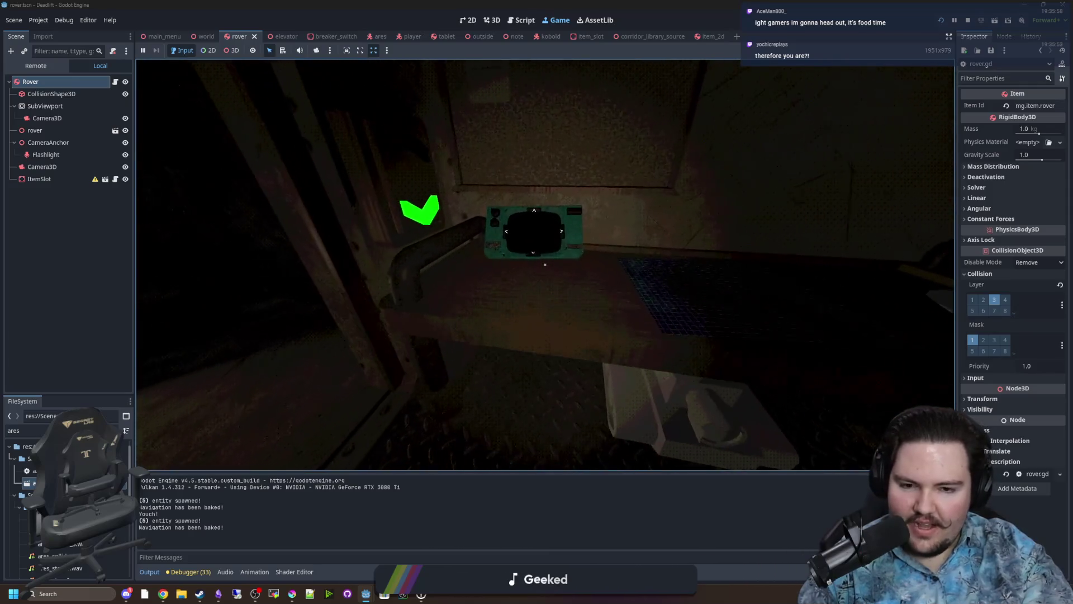
key(w)
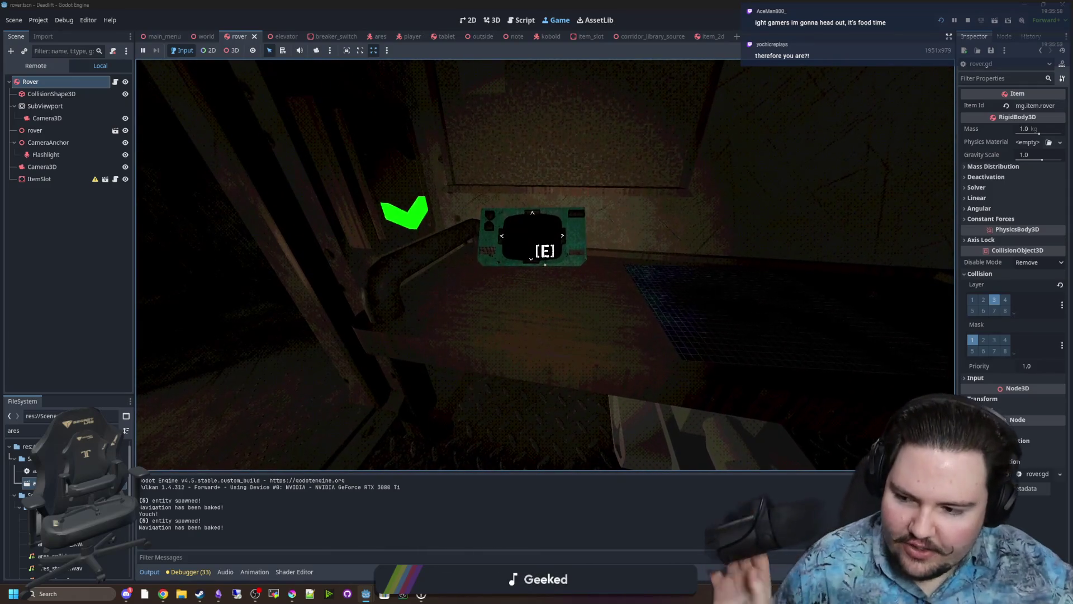
key(Escape)
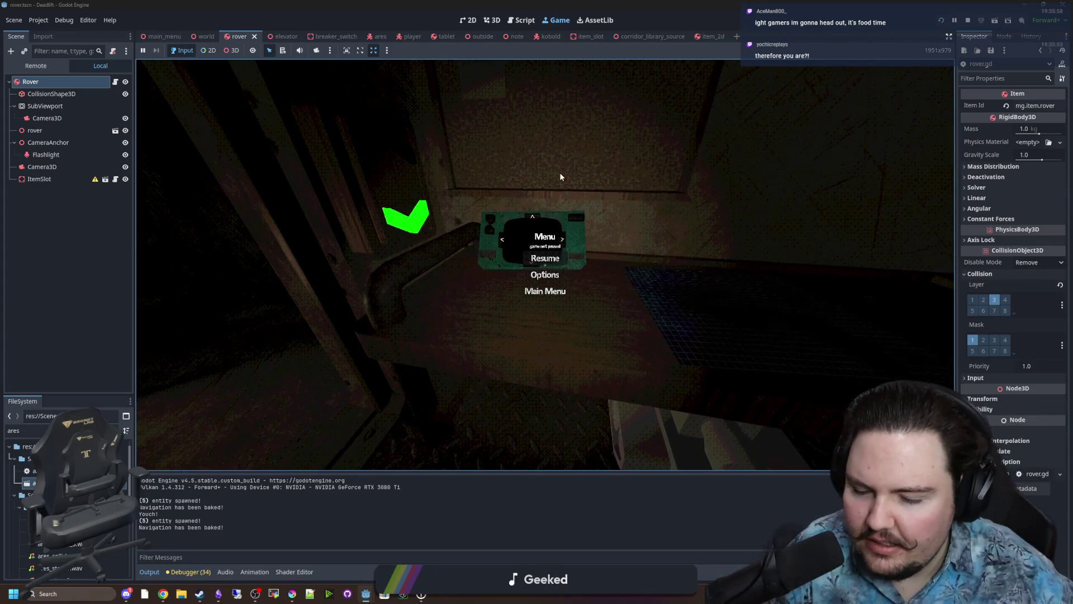
click(968, 21)
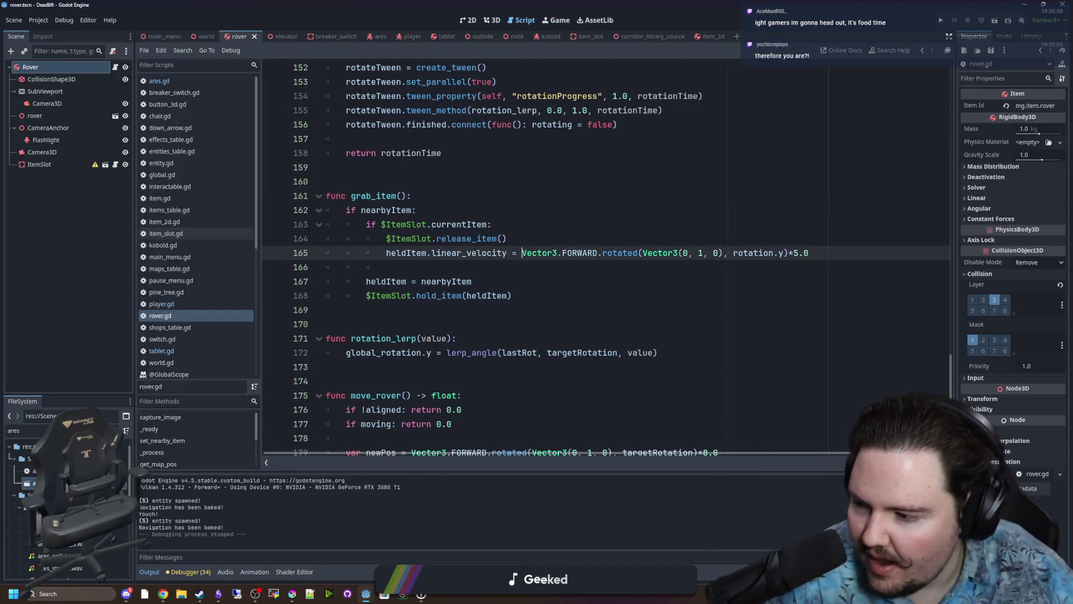